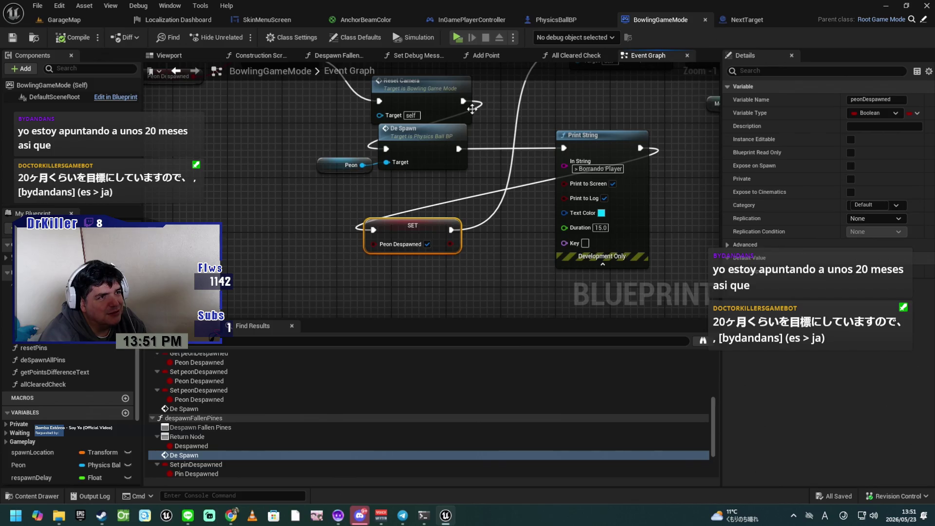
# Start a Play session and load the Bowling Alley level from the level-select list
pyautogui.click(458, 37)
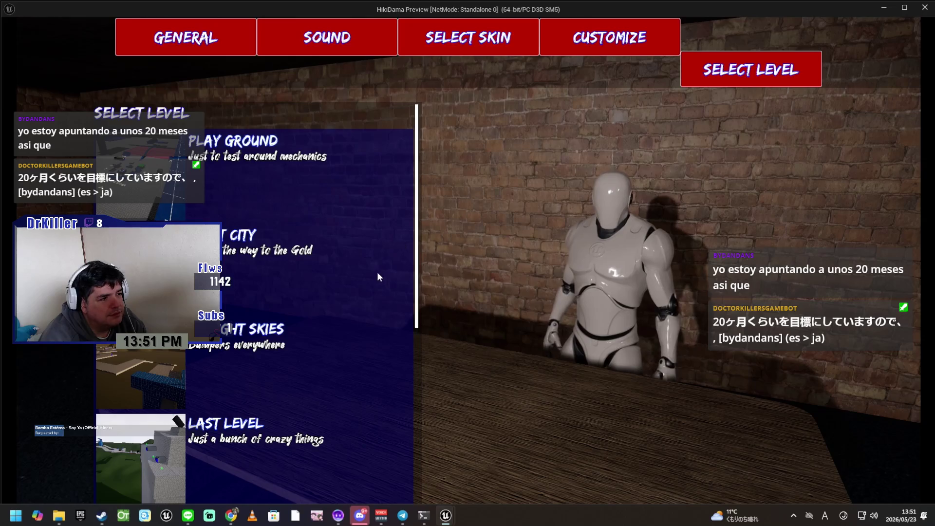
pyautogui.scroll(-3, 367, 291)
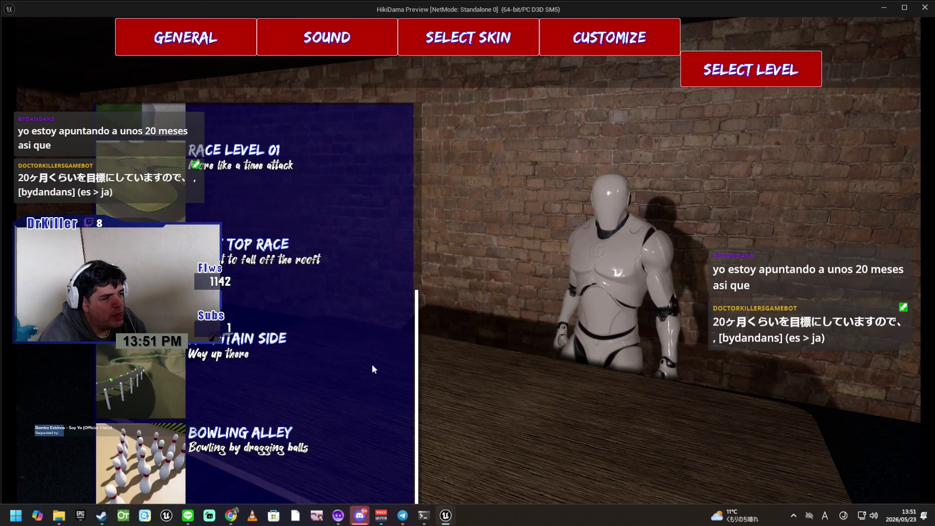
pyautogui.click(143, 461)
pyautogui.click(378, 500)
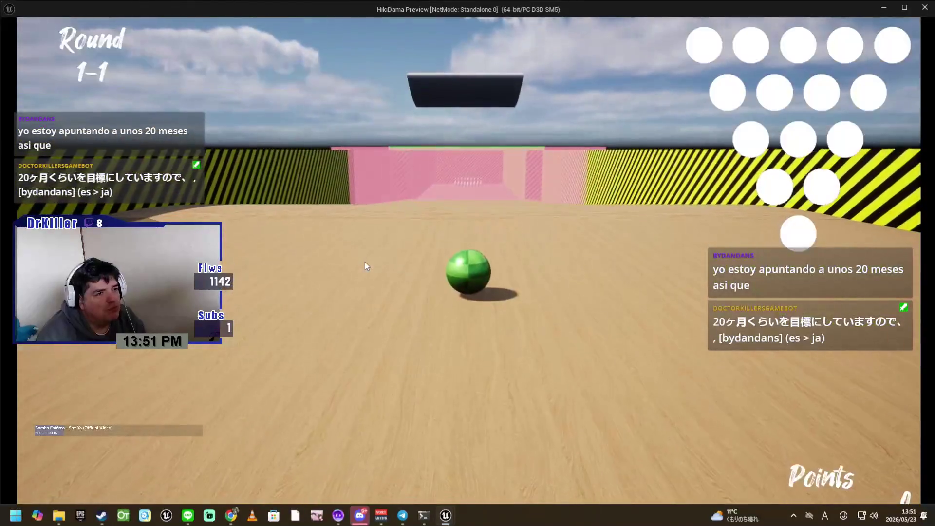
# Roll the ball into the pins with W for round 1-1, then again for round 1-2
pyautogui.press('w')
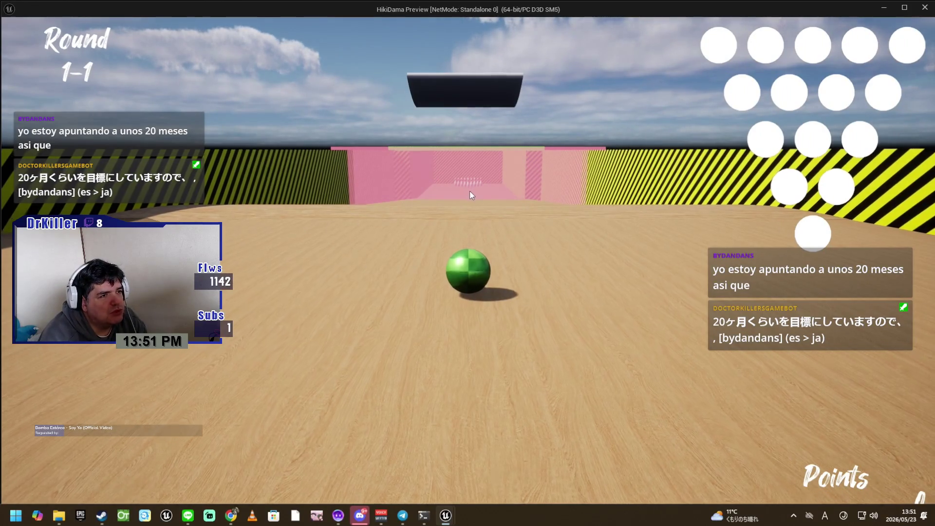
pyautogui.press('w')
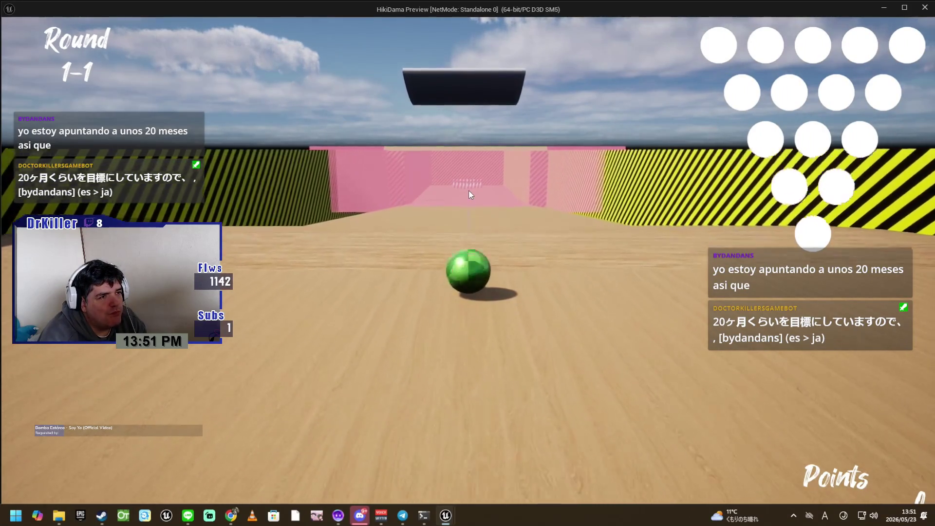
pyautogui.press('w')
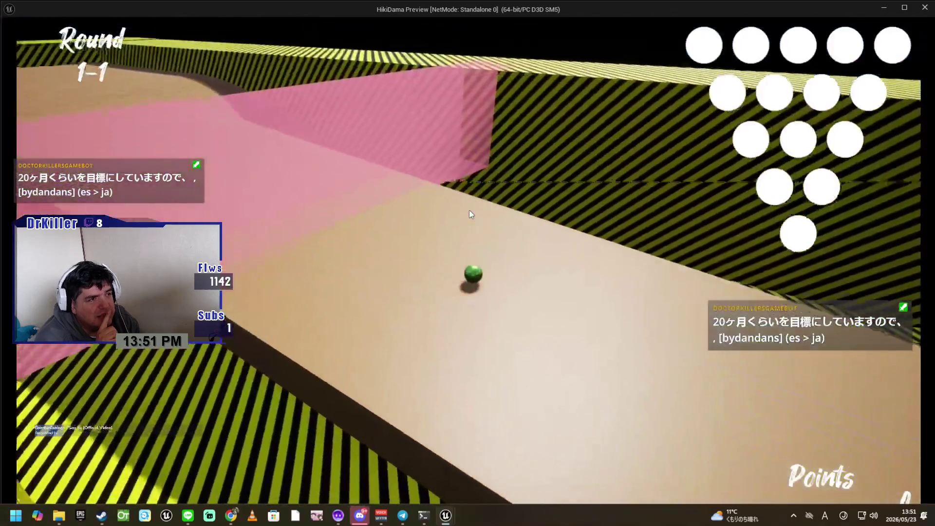
pyautogui.press('w')
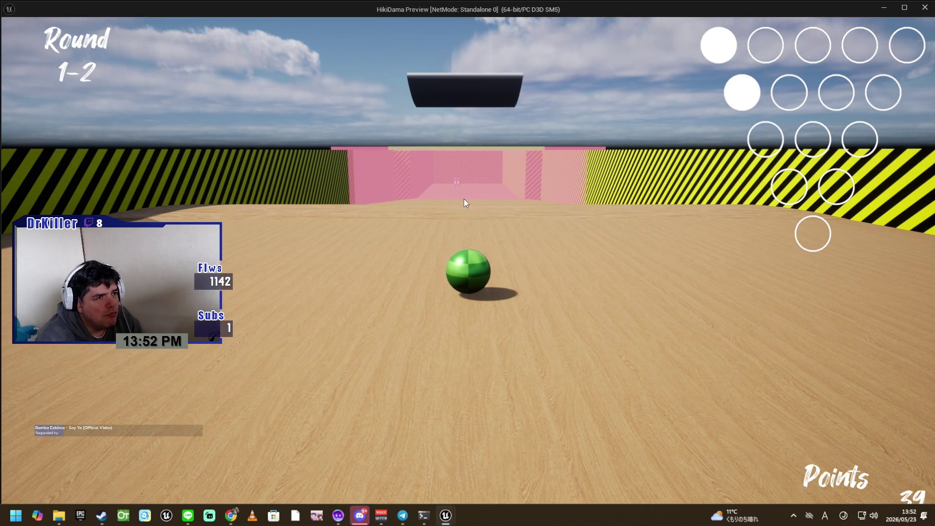
pyautogui.press('w')
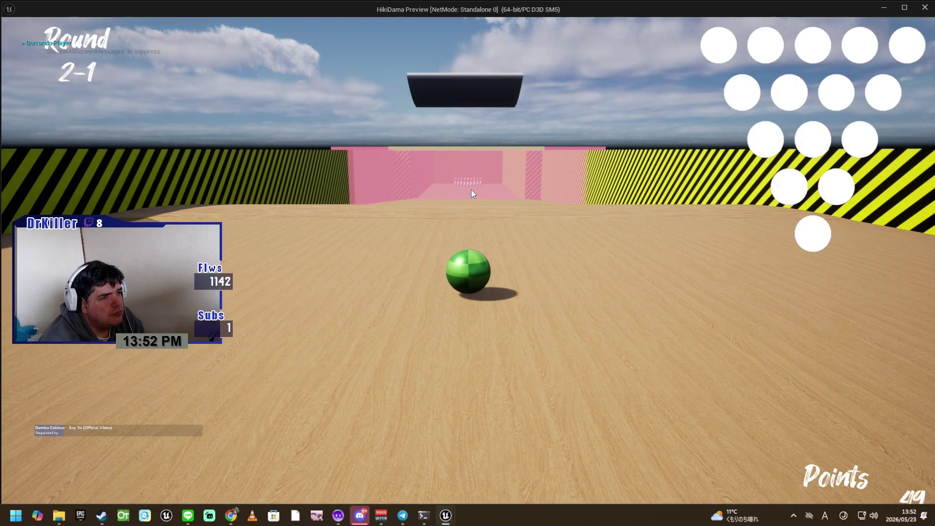
# Bowl round 2-1 with W, then stop the preview with Esc
pyautogui.press('w')
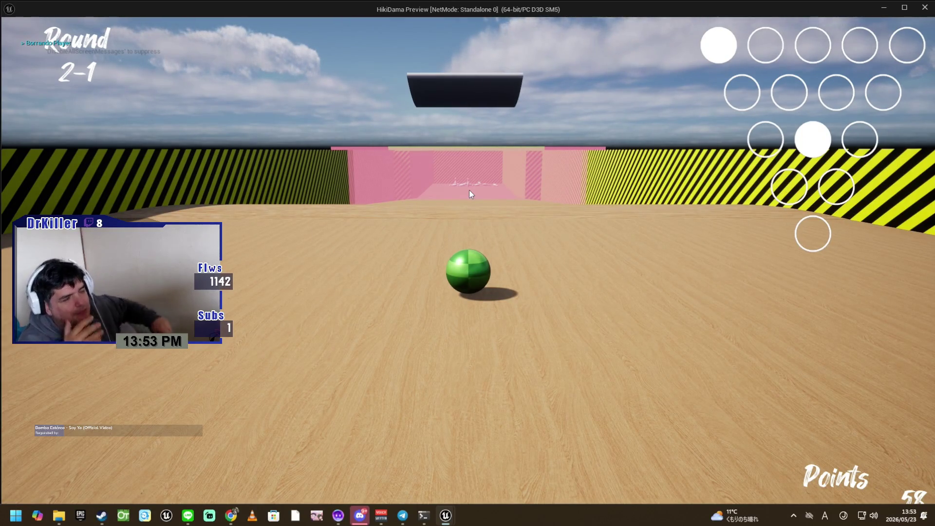
pyautogui.press('Escape')
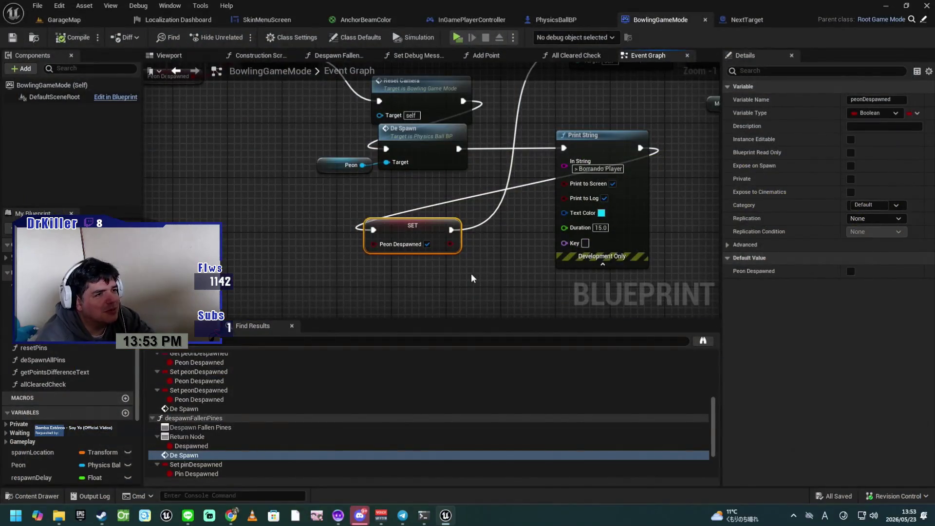
# Jump from the Reset Camera call to its custom event feeding the Flip Flop node
pyautogui.moveTo(487, 262); pyautogui.dragTo(502, 289)
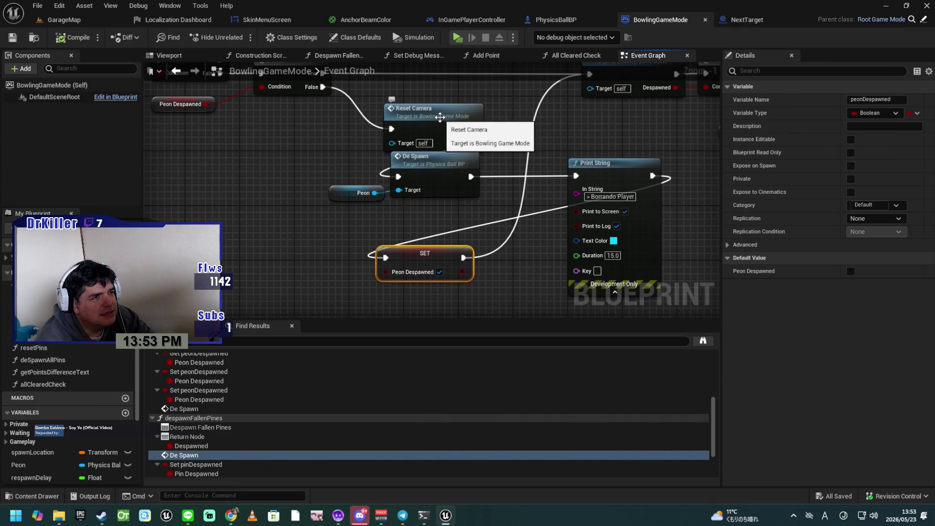
pyautogui.doubleClick(442, 121)
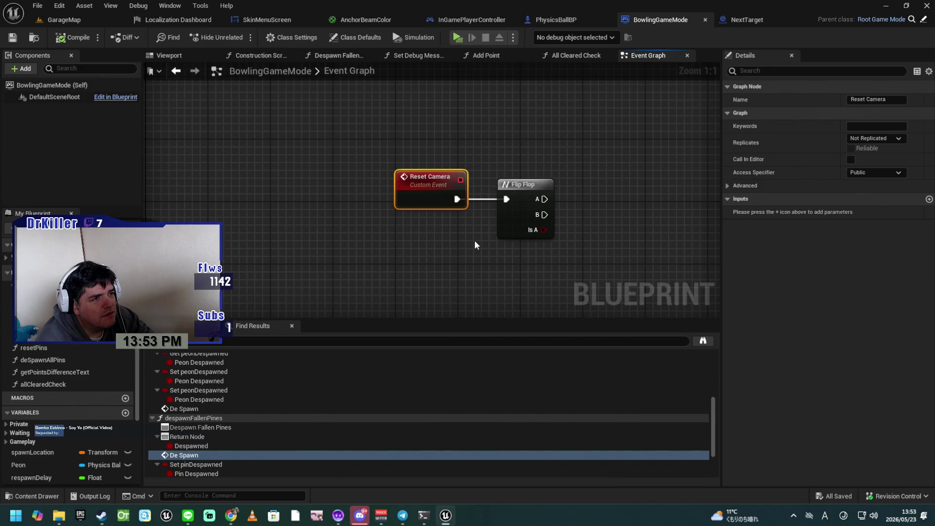
pyautogui.scroll(-3, 475, 240)
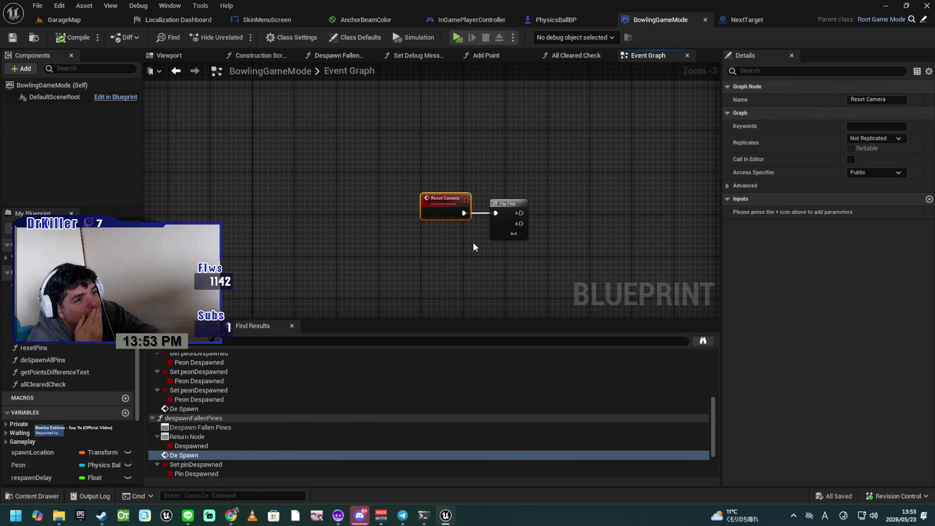
# Pan and zoom the Event Graph over to the Check if MISS comment nodes
pyautogui.scroll(-6, 555, 266)
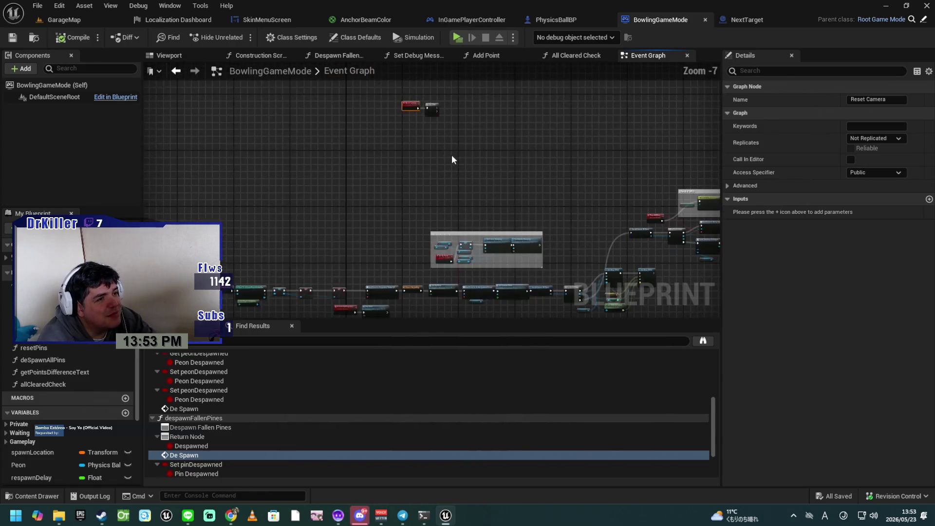
pyautogui.moveTo(543, 296); pyautogui.dragTo(445, 179)
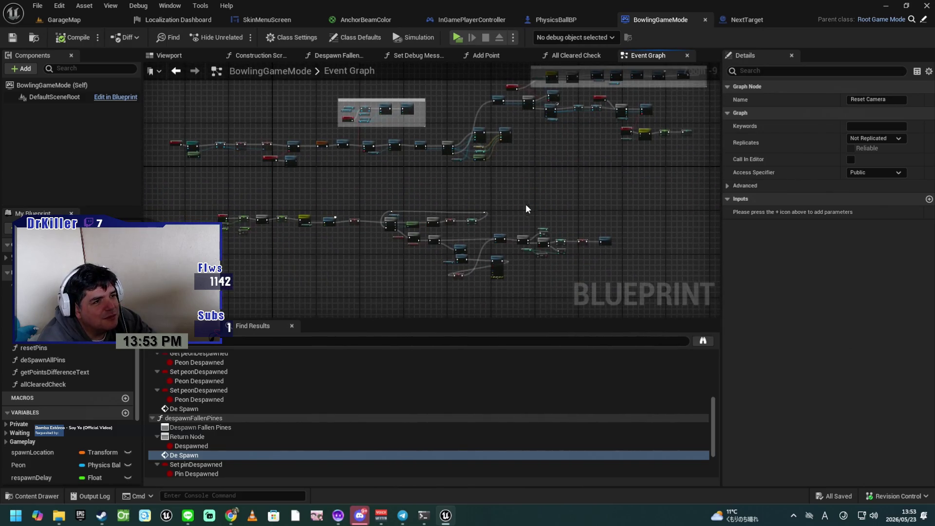
pyautogui.scroll(5, 525, 203)
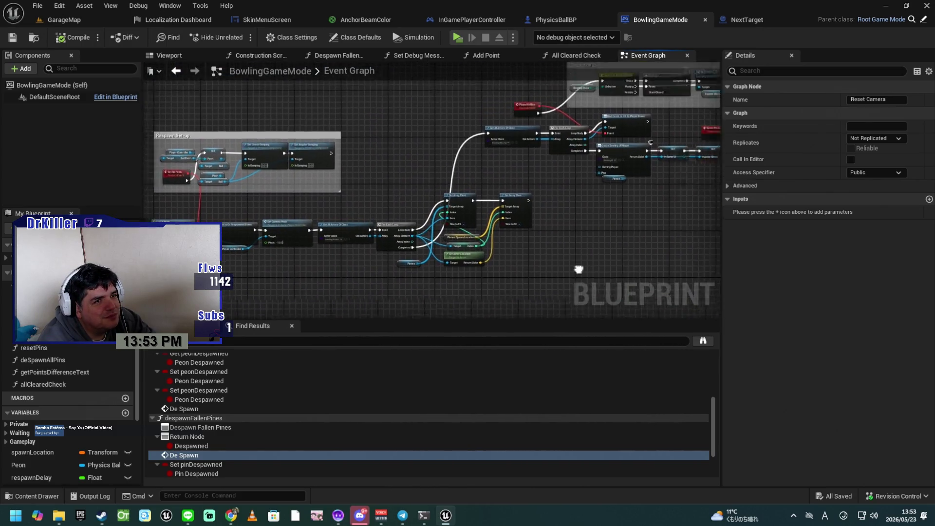
pyautogui.moveTo(579, 270); pyautogui.dragTo(472, 274)
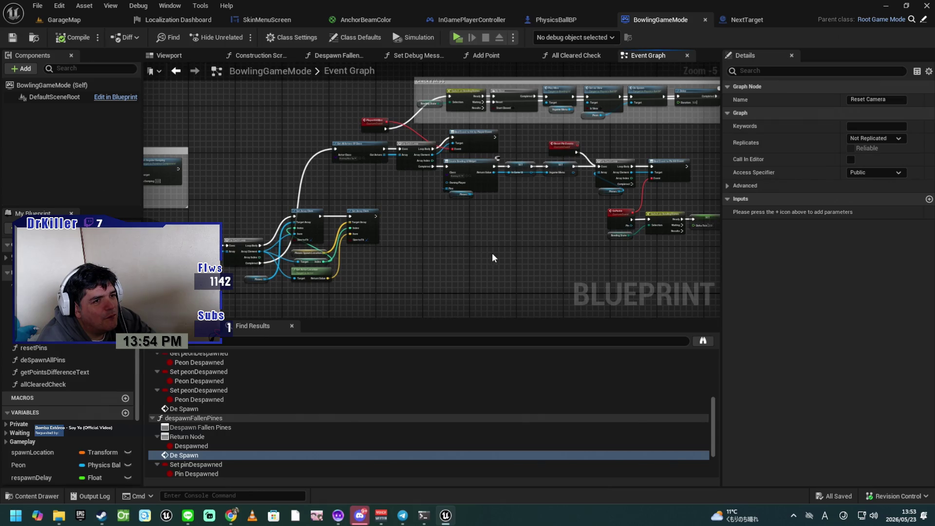
pyautogui.scroll(1, 492, 253)
pyautogui.scroll(1, 509, 241)
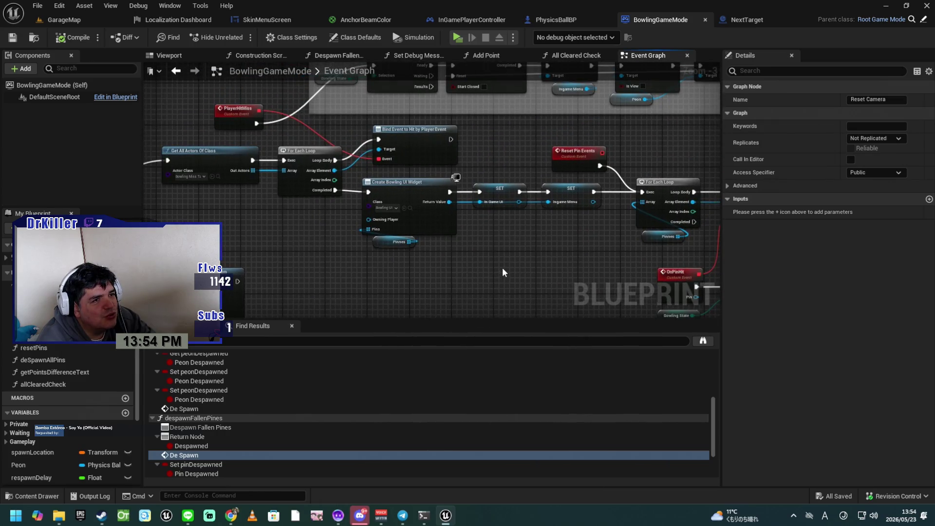
pyautogui.moveTo(504, 273); pyautogui.dragTo(505, 314)
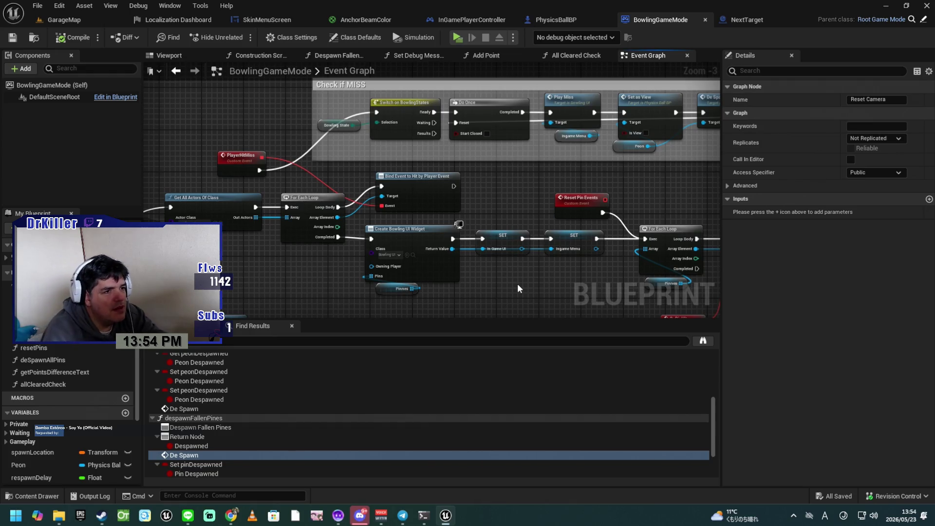
# Navigate back to the Reset Camera, De Spawn and SET nodes and select the Peon getter
pyautogui.scroll(-3, 443, 240)
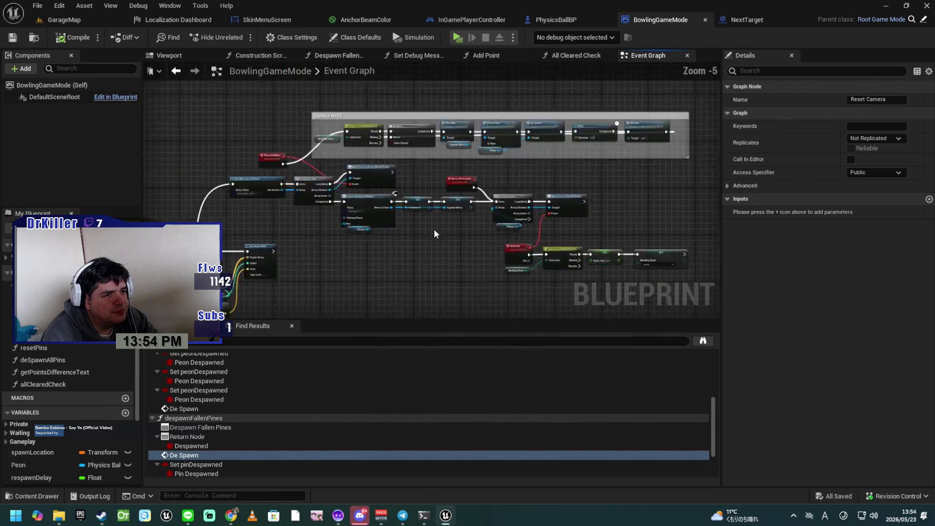
pyautogui.moveTo(412, 255)
pyautogui.mouseDown()
pyautogui.moveTo(488, 201)
pyautogui.moveTo(650, 209)
pyautogui.mouseUp()
pyautogui.scroll(1, 524, 221)
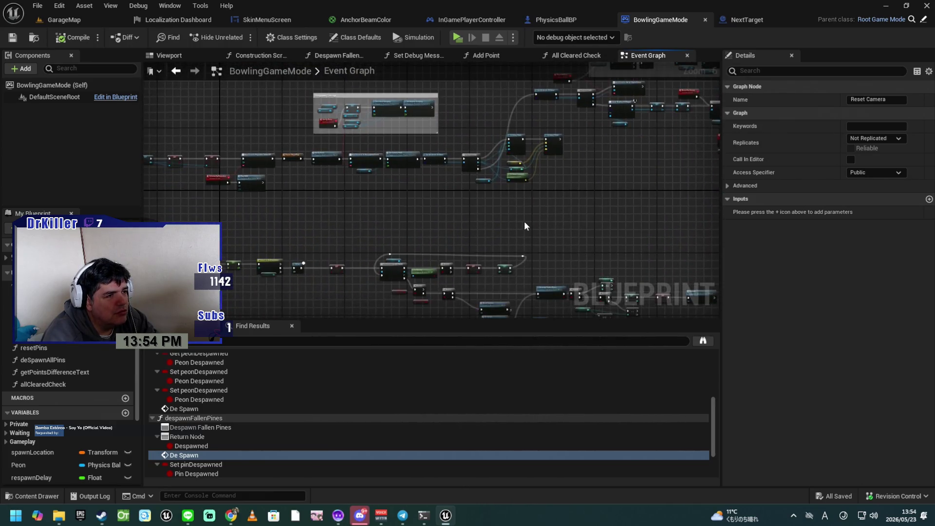
pyautogui.scroll(3, 496, 227)
pyautogui.moveTo(496, 227); pyautogui.dragTo(338, 281)
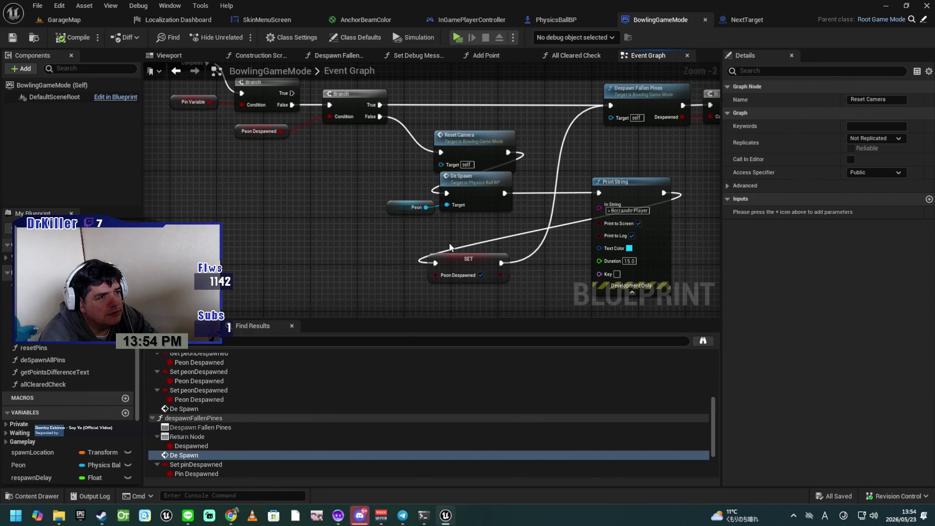
pyautogui.moveTo(482, 237); pyautogui.dragTo(442, 238)
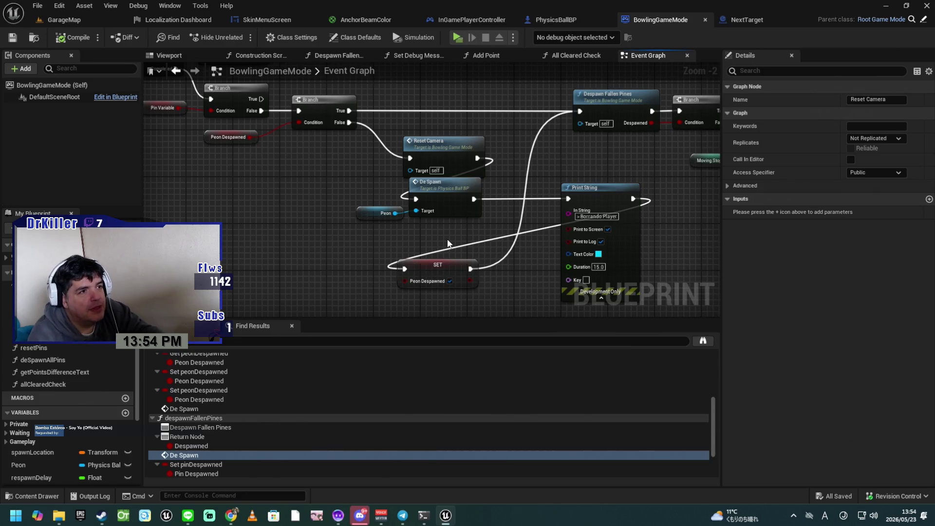
pyautogui.click(364, 215)
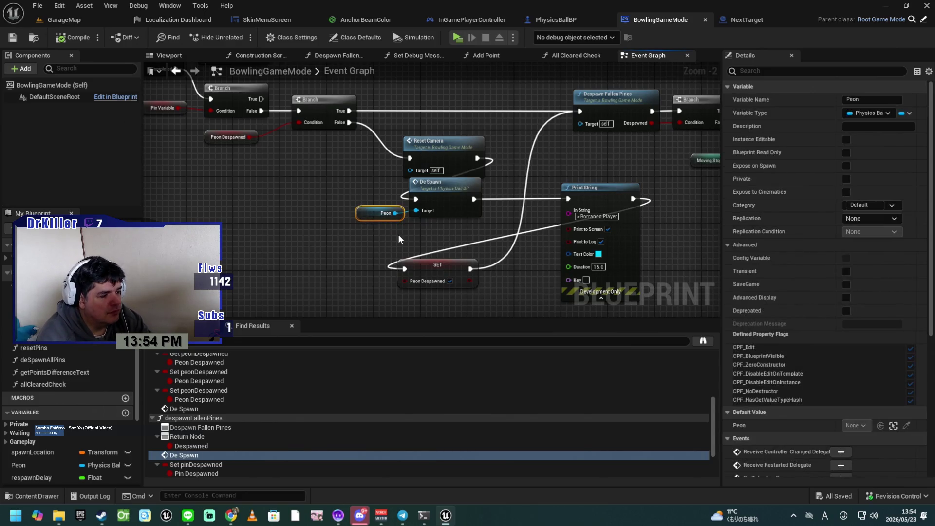
# At the Reset Camera event, paste a Peon getter and wire Flip Flop B into a new Set as View on Peon
pyautogui.doubleClick(455, 145)
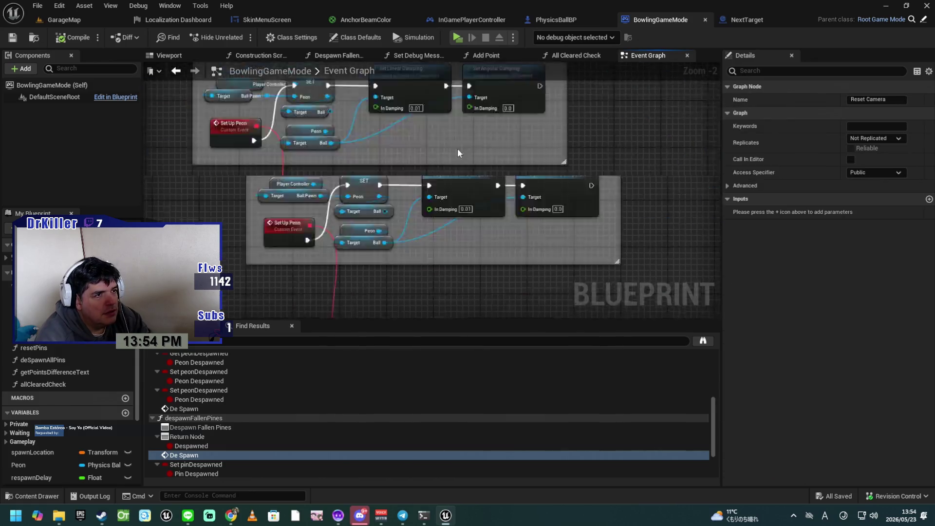
pyautogui.click(544, 138)
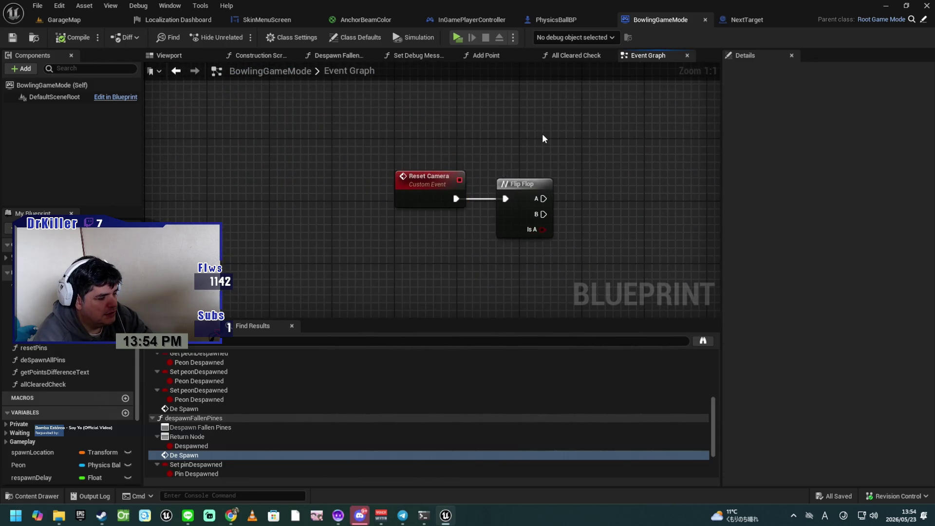
pyautogui.hotkey('ctrl', 'v')
pyautogui.moveTo(588, 140); pyautogui.dragTo(603, 211)
pyautogui.write('set view')
pyautogui.press('Return')
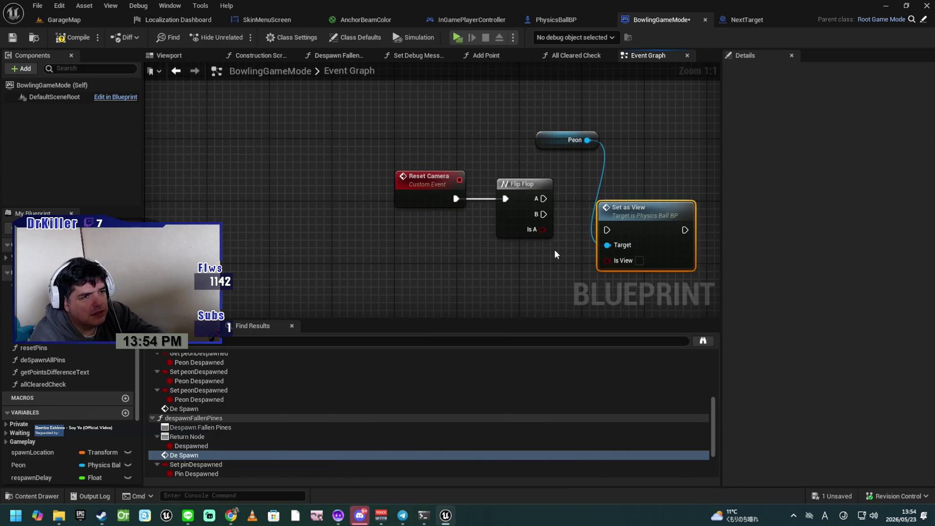
pyautogui.moveTo(544, 214); pyautogui.dragTo(609, 230)
# Arrange the Peon getter and Set as View nodes up-left and save the Blueprint
pyautogui.moveTo(610, 156); pyautogui.dragTo(633, 210)
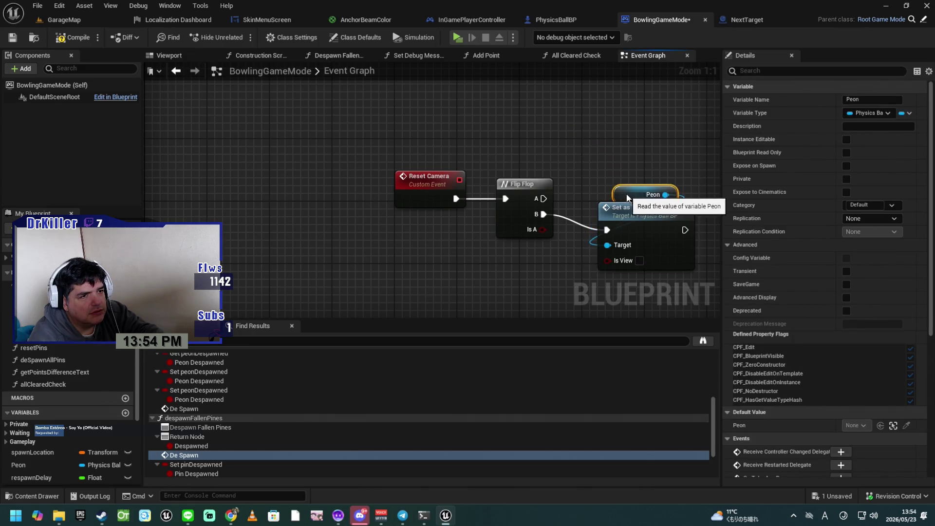
pyautogui.moveTo(659, 250); pyautogui.dragTo(659, 248)
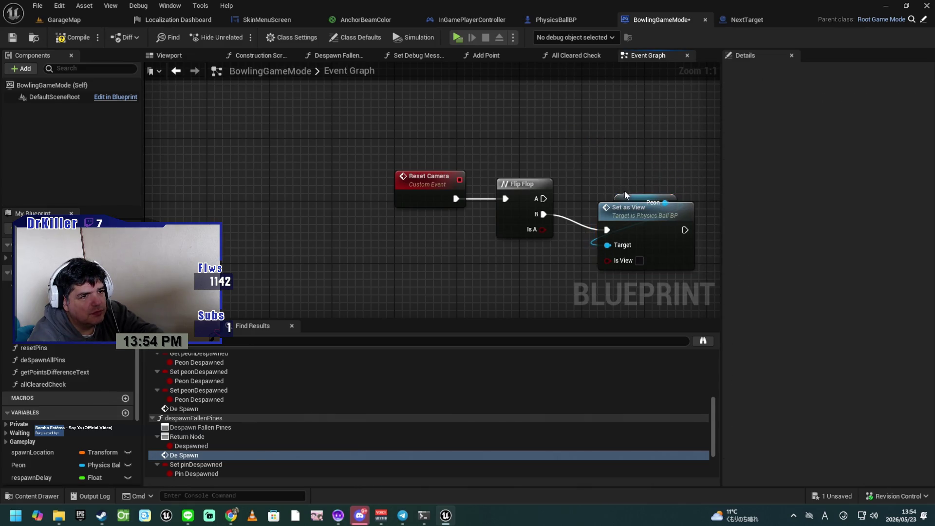
pyautogui.moveTo(624, 198); pyautogui.dragTo(624, 190)
pyautogui.keyDown('shift'); pyautogui.click(654, 246); pyautogui.keyUp('shift')
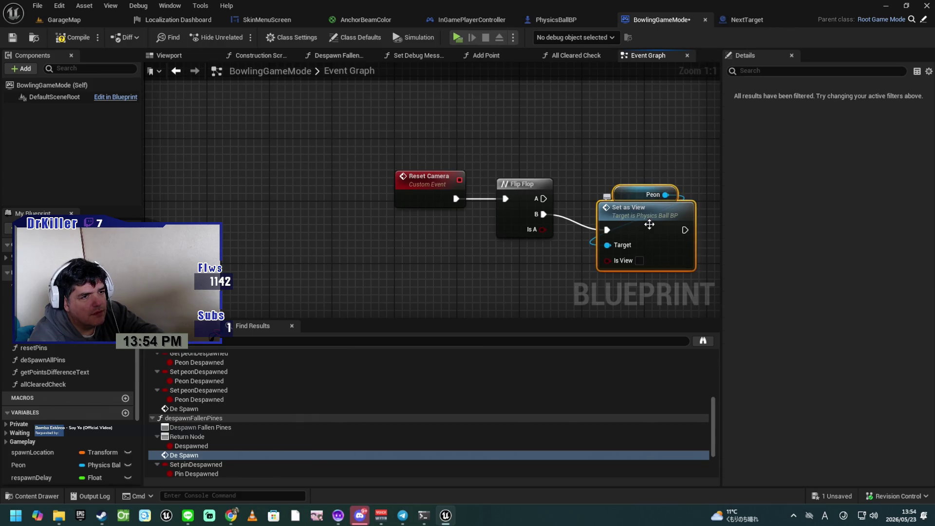
pyautogui.moveTo(649, 224); pyautogui.dragTo(641, 208)
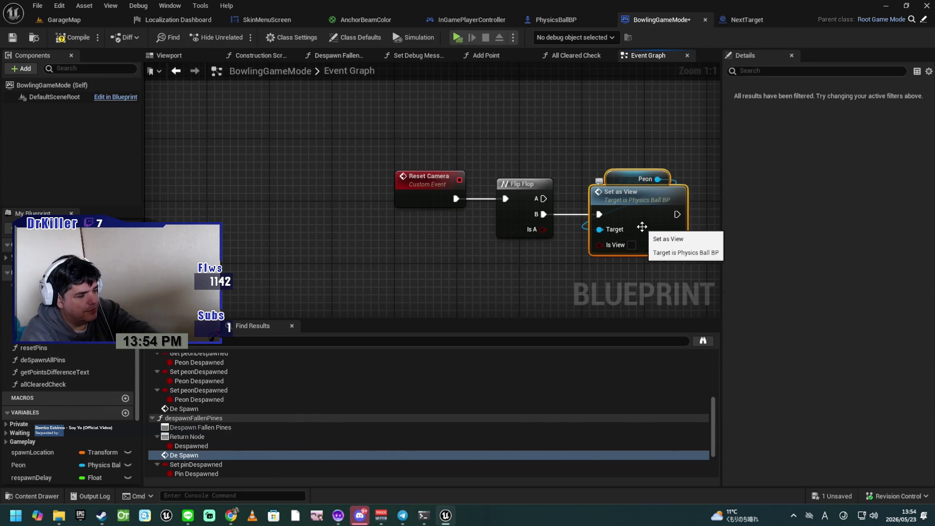
pyautogui.hotkey('ctrl', 's')
pyautogui.click(632, 200)
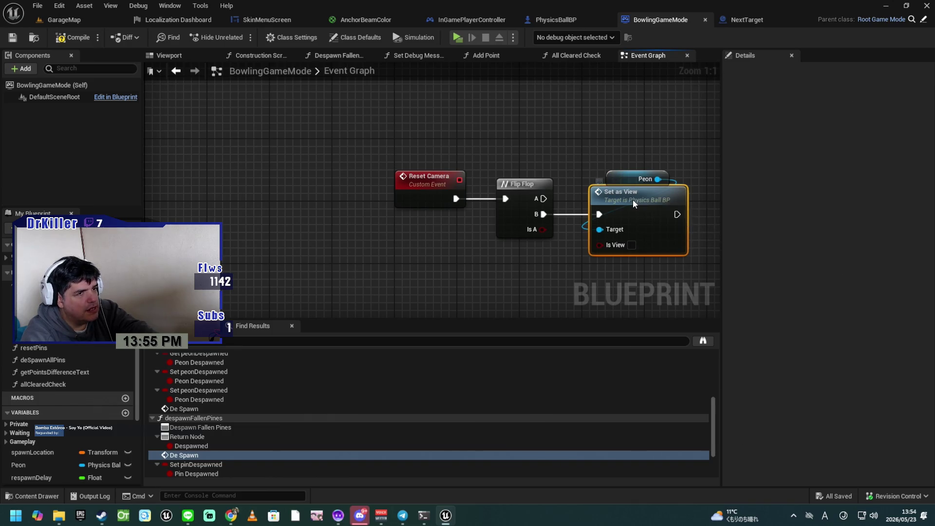
# Find References for Set as View and jump to each of its two results
pyautogui.rightClick(632, 199)
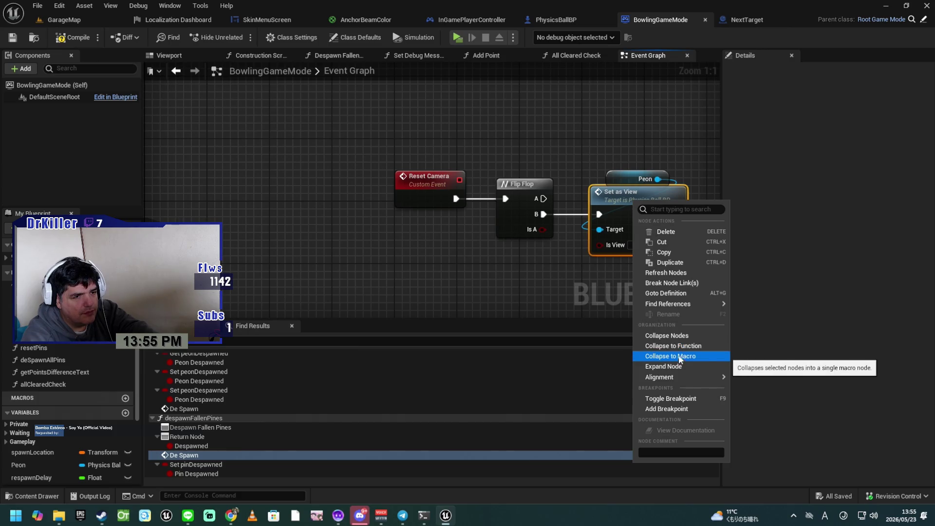
pyautogui.moveTo(684, 379)
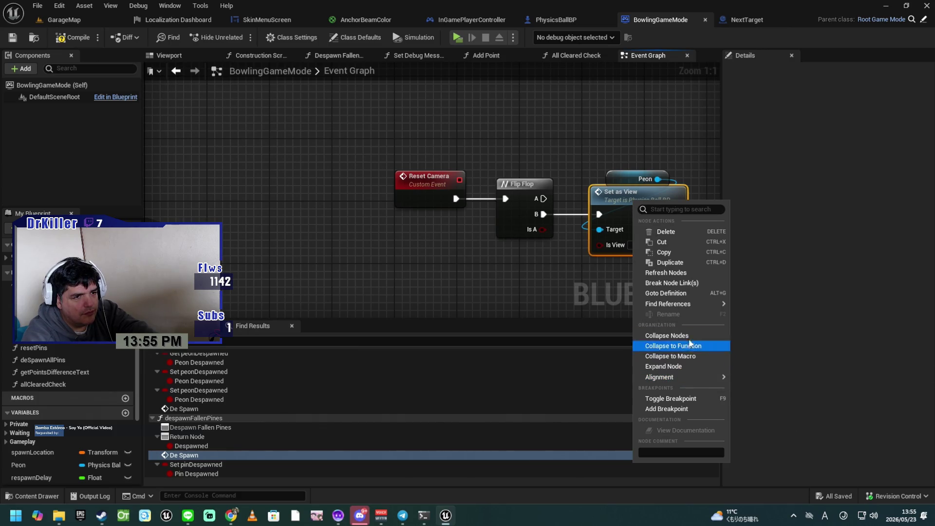
pyautogui.moveTo(692, 304)
pyautogui.click(752, 321)
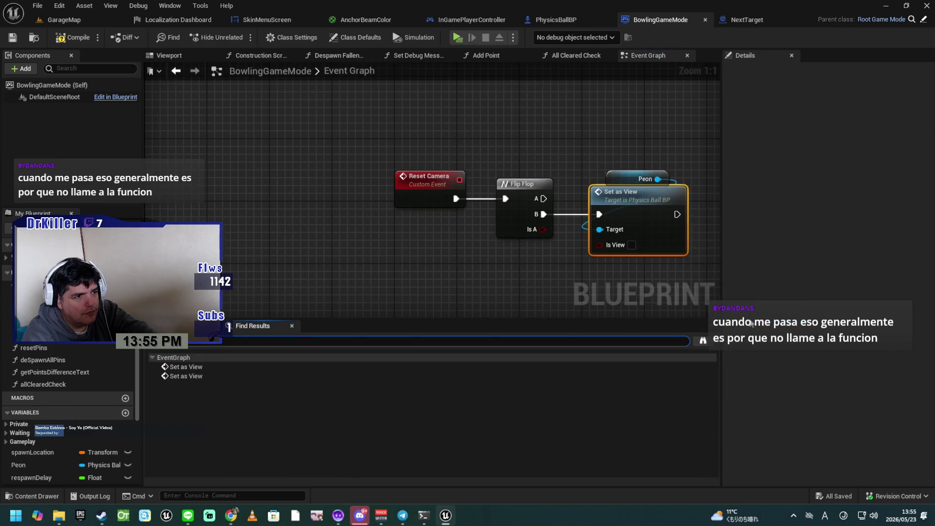
pyautogui.click(200, 376)
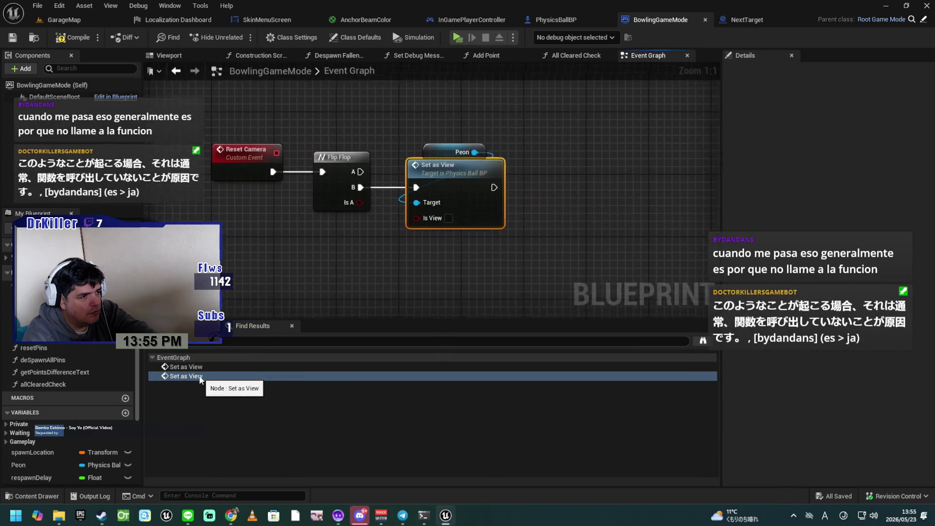
pyautogui.click(197, 367)
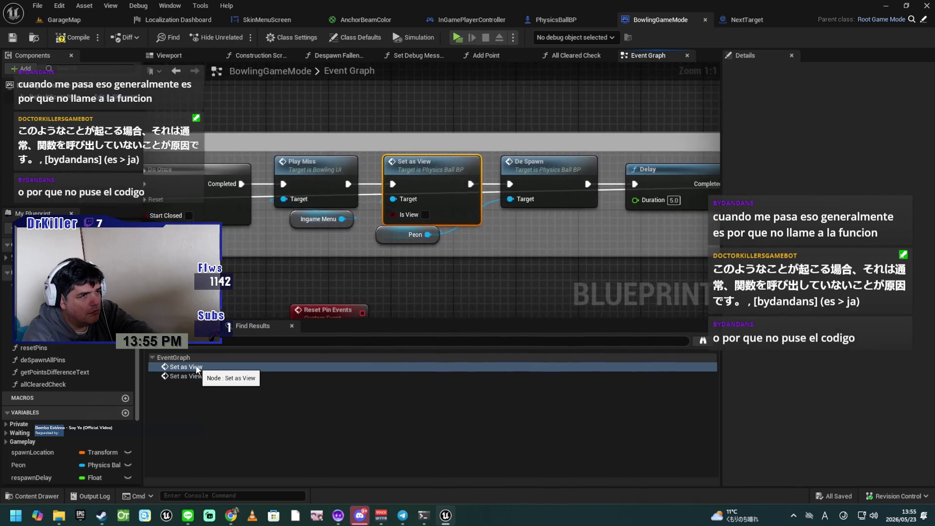
# Pan across the Switch on BowlingStates, De Spawn, For Each Loop and Set Array Elem nodes
pyautogui.moveTo(405, 279); pyautogui.dragTo(550, 285)
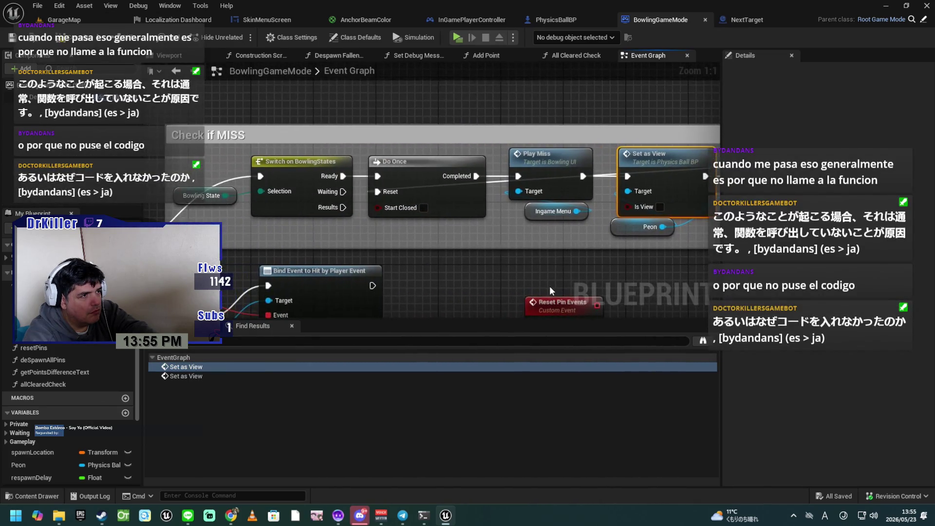
pyautogui.moveTo(493, 283); pyautogui.dragTo(385, 283)
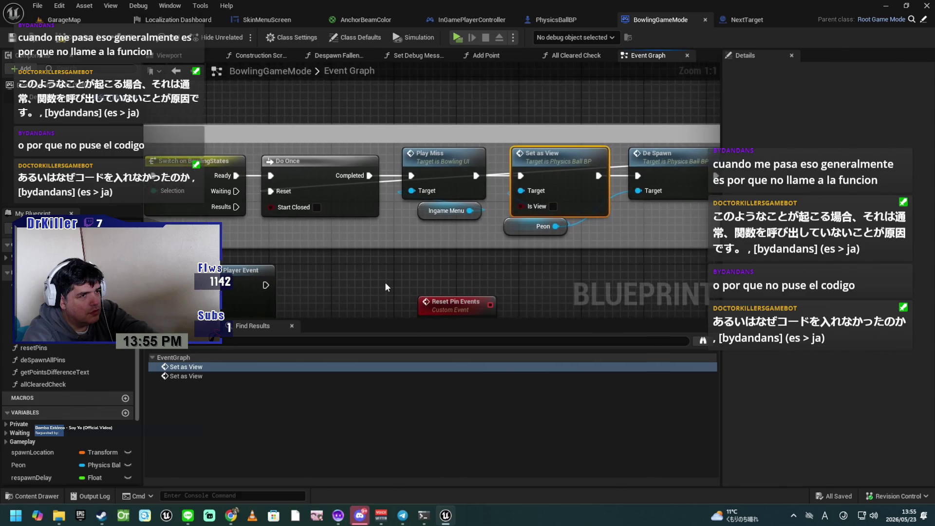
pyautogui.scroll(-1, 385, 282)
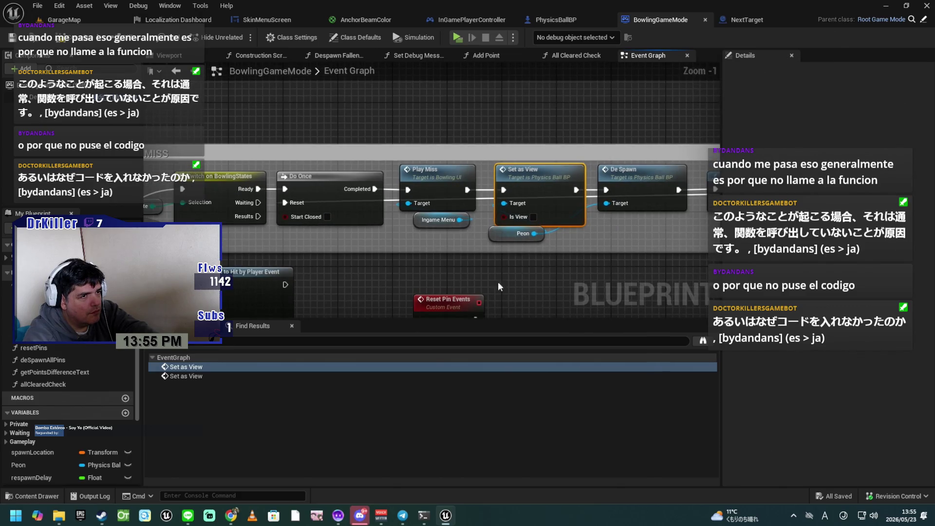
pyautogui.moveTo(539, 293); pyautogui.dragTo(529, 264)
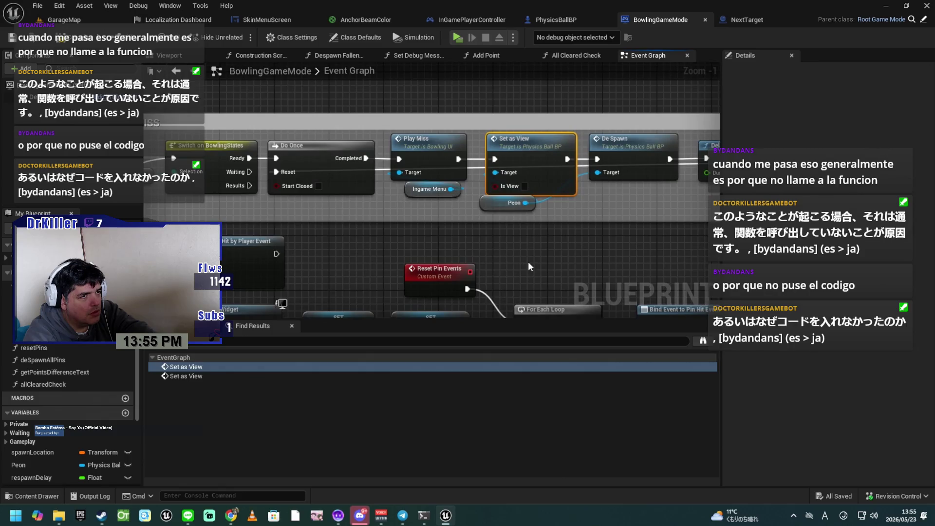
pyautogui.scroll(-3, 527, 262)
pyautogui.moveTo(457, 288)
pyautogui.mouseDown()
pyautogui.moveTo(501, 226)
pyautogui.moveTo(568, 192)
pyautogui.moveTo(611, 142)
pyautogui.mouseUp()
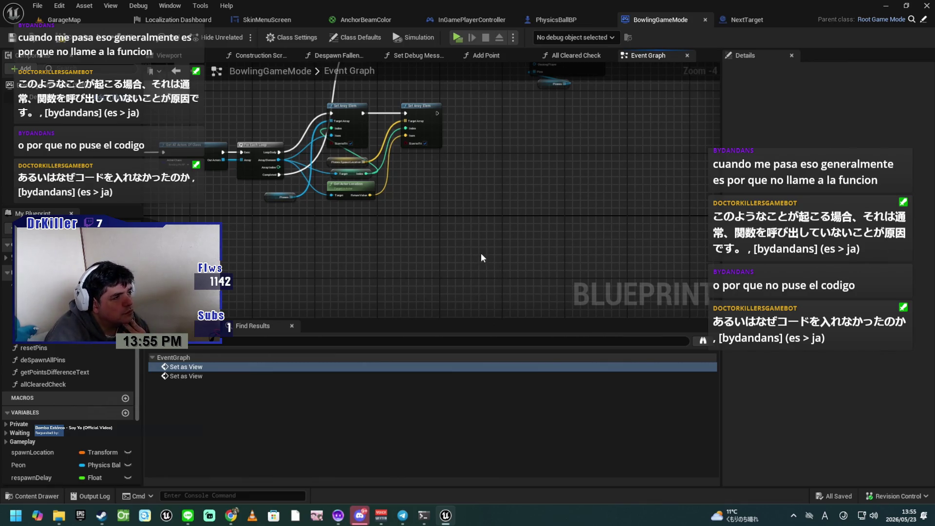
# Pan and zoom past the Bind Event and Switch on BowlingStates chains to the Despawn Fallen Pines logic
pyautogui.moveTo(495, 240); pyautogui.dragTo(568, 289)
pyautogui.moveTo(318, 284); pyautogui.dragTo(462, 258)
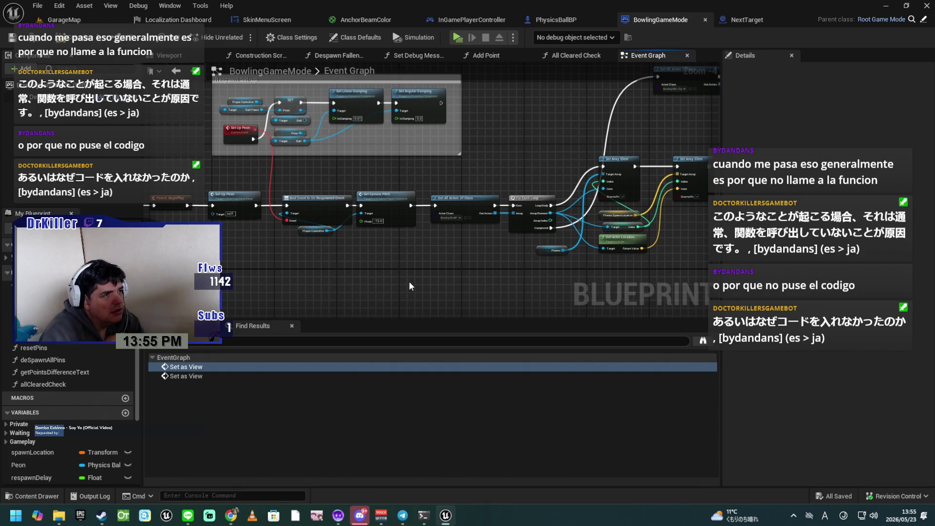
pyautogui.scroll(-3, 431, 265)
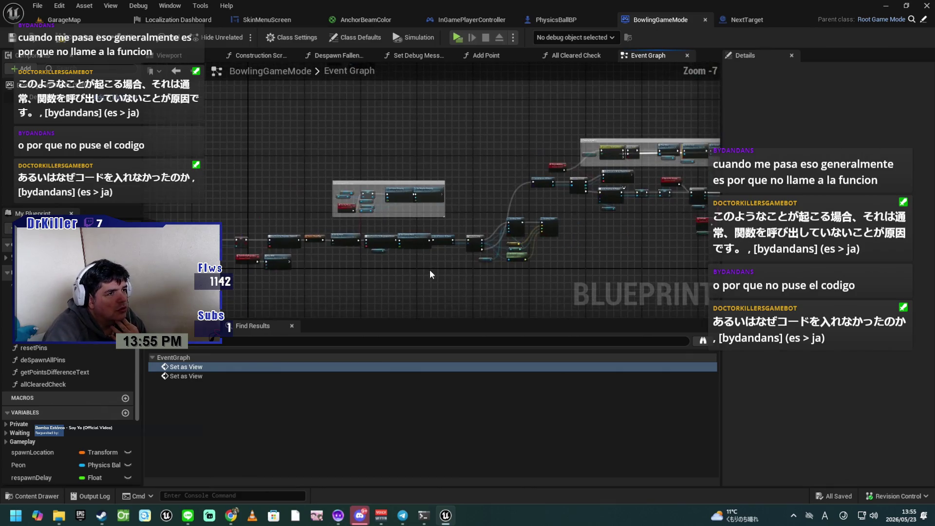
pyautogui.moveTo(373, 264); pyautogui.dragTo(386, 250)
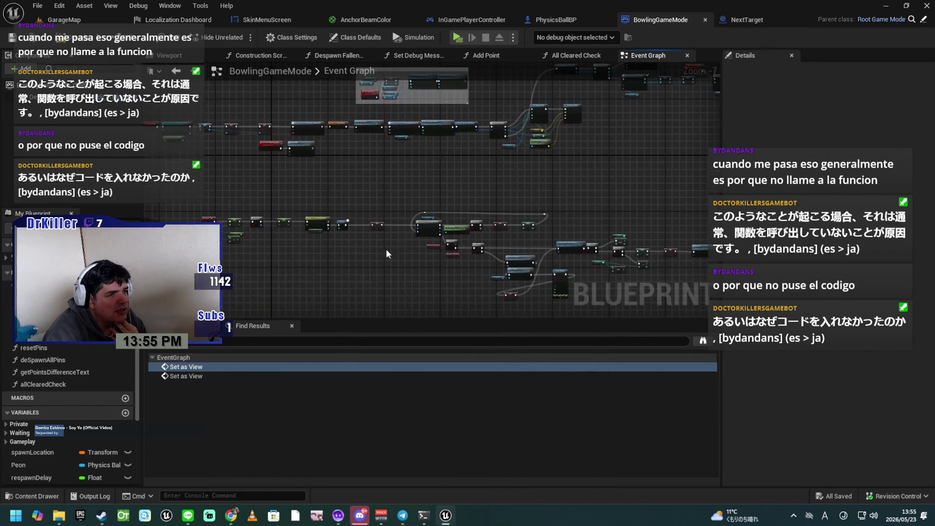
pyautogui.scroll(4, 371, 279)
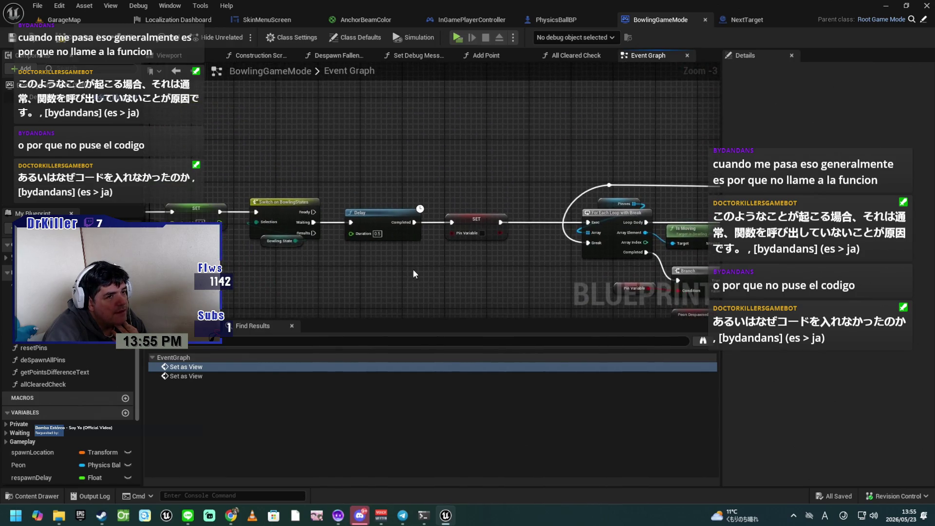
pyautogui.moveTo(461, 280)
pyautogui.mouseDown()
pyautogui.moveTo(484, 250)
pyautogui.moveTo(431, 219)
pyautogui.moveTo(268, 226)
pyautogui.mouseUp()
pyautogui.moveTo(545, 271); pyautogui.dragTo(489, 276)
pyautogui.moveTo(596, 261)
pyautogui.mouseDown()
pyautogui.moveTo(407, 298)
pyautogui.moveTo(380, 271)
pyautogui.mouseUp()
pyautogui.scroll(3, 380, 271)
# Pan from the Event Tick Delta Tick logic to the Branch nodes preceding Reset Camera
pyautogui.moveTo(310, 203); pyautogui.dragTo(633, 276)
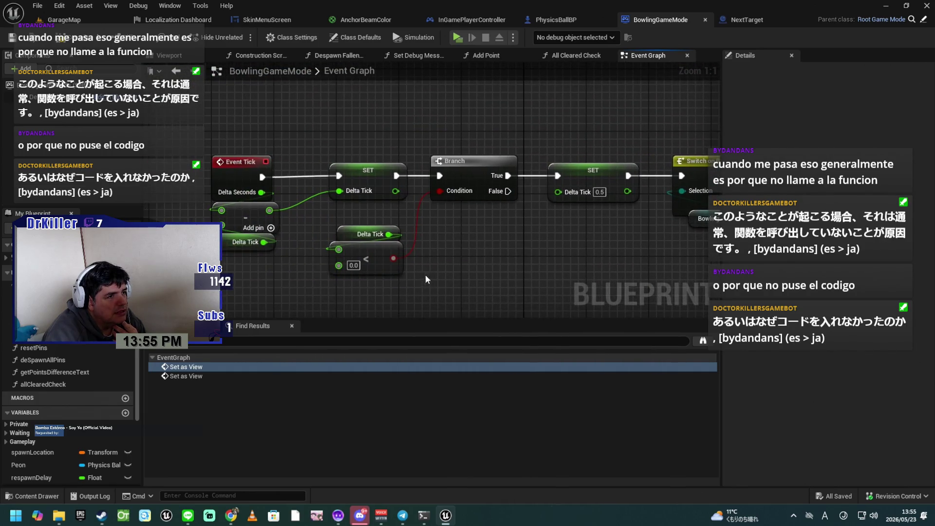
pyautogui.moveTo(462, 277)
pyautogui.mouseDown()
pyautogui.moveTo(516, 272)
pyautogui.moveTo(393, 271)
pyautogui.moveTo(483, 265)
pyautogui.moveTo(380, 261)
pyautogui.moveTo(349, 244)
pyautogui.moveTo(399, 249)
pyautogui.moveTo(255, 244)
pyautogui.mouseUp()
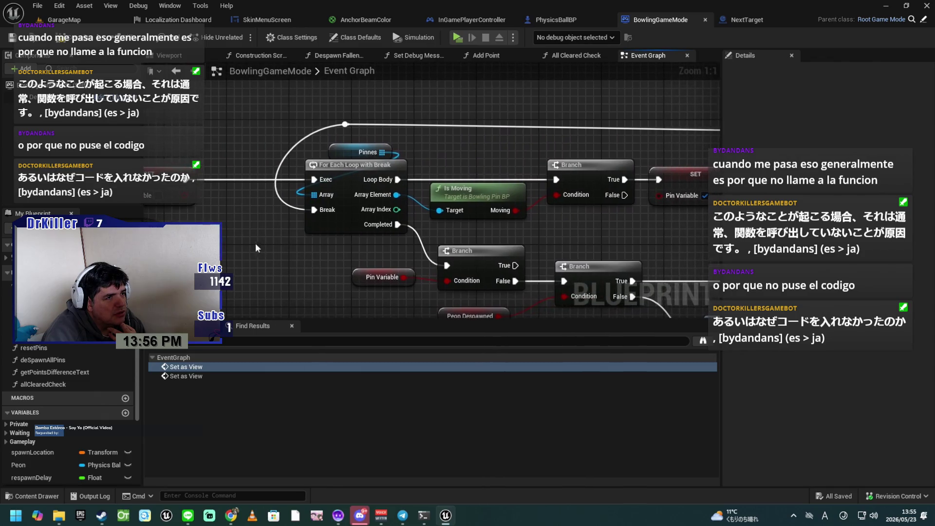
pyautogui.moveTo(562, 238); pyautogui.dragTo(423, 206)
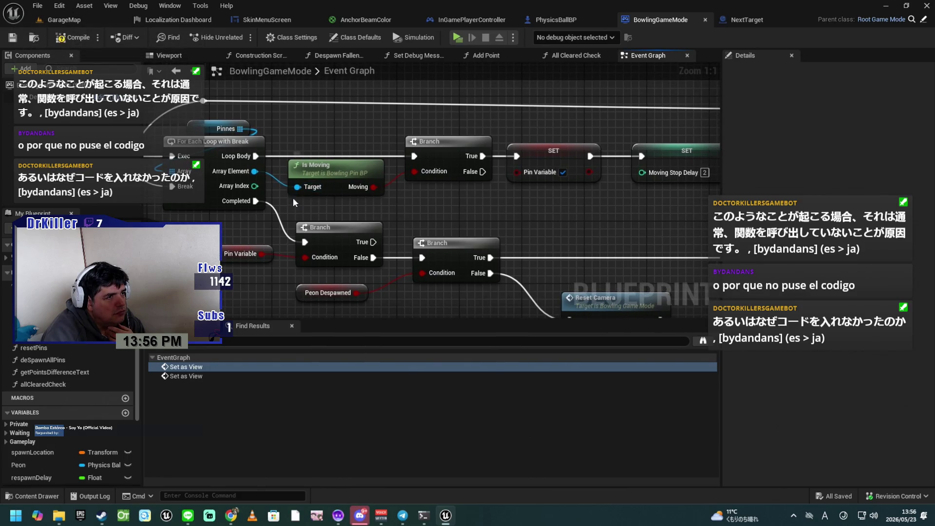
pyautogui.moveTo(354, 251); pyautogui.dragTo(342, 192)
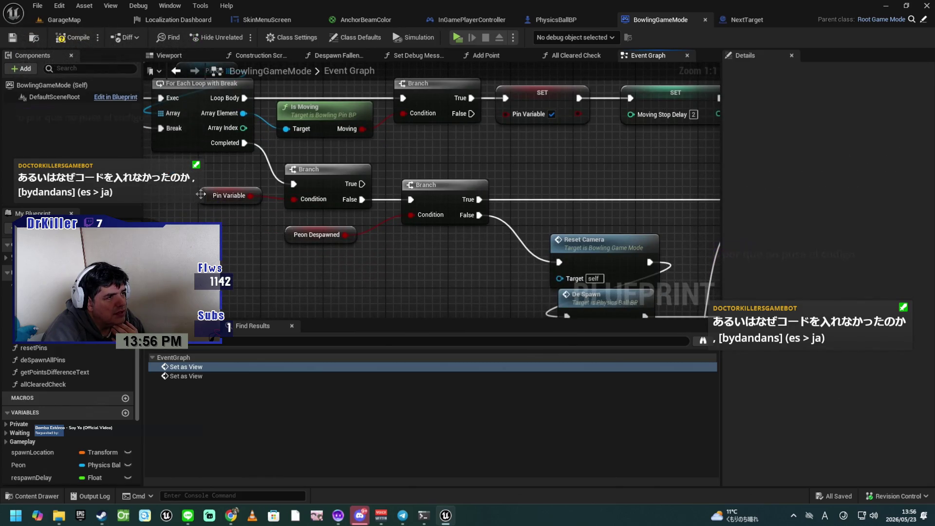
pyautogui.moveTo(222, 240)
pyautogui.mouseDown()
pyautogui.moveTo(317, 236)
pyautogui.moveTo(580, 288)
pyautogui.moveTo(302, 286)
pyautogui.moveTo(295, 237)
pyautogui.mouseUp()
# Select the middle Branch and inspect the Peon Despawned variable in Details
pyautogui.click(407, 171)
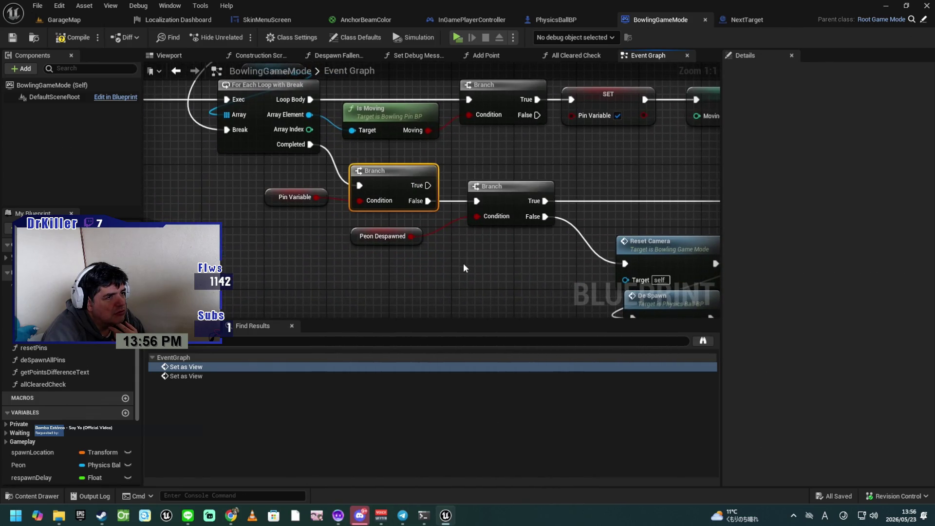
pyautogui.moveTo(463, 263); pyautogui.dragTo(428, 261)
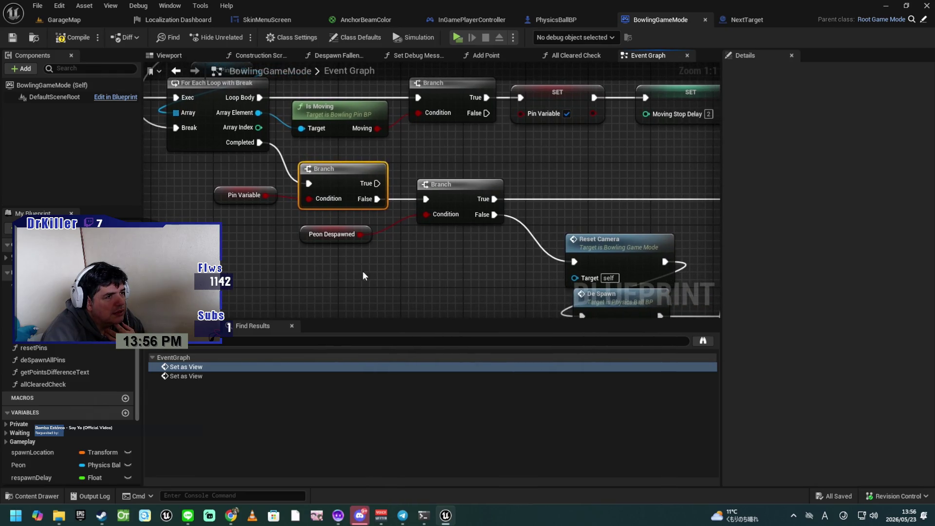
pyautogui.click(305, 235)
pyautogui.moveTo(425, 268)
pyautogui.mouseDown()
pyautogui.moveTo(305, 262)
pyautogui.moveTo(290, 266)
pyautogui.moveTo(287, 296)
pyautogui.moveTo(433, 304)
pyautogui.moveTo(560, 273)
pyautogui.moveTo(539, 246)
pyautogui.moveTo(593, 294)
pyautogui.moveTo(334, 261)
pyautogui.moveTo(432, 272)
pyautogui.moveTo(361, 271)
pyautogui.moveTo(536, 290)
pyautogui.moveTo(350, 247)
pyautogui.moveTo(295, 212)
pyautogui.mouseUp()
pyautogui.moveTo(442, 294)
pyautogui.mouseDown()
pyautogui.moveTo(351, 204)
pyautogui.moveTo(267, 312)
pyautogui.mouseUp()
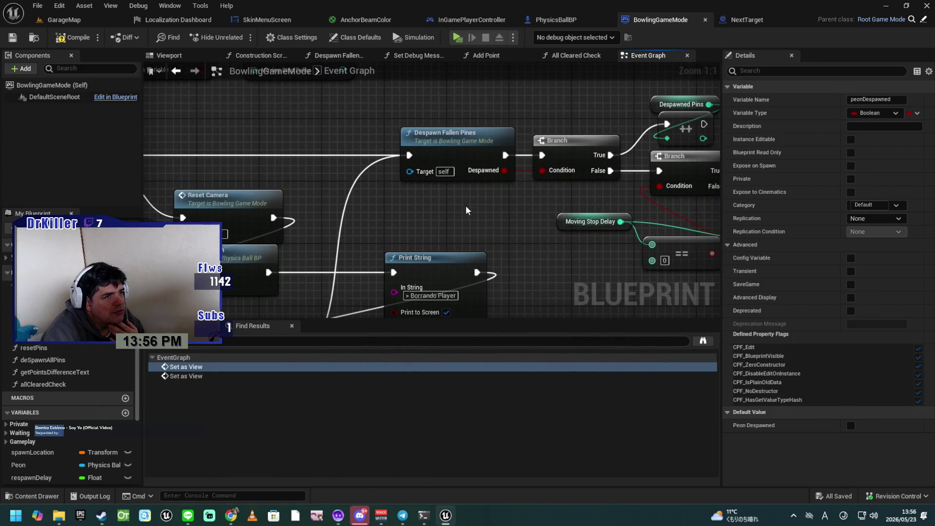
# Select Despawn Fallen Pines and move the Despawned Pins increment nodes upward
pyautogui.click(455, 144)
pyautogui.moveTo(448, 214)
pyautogui.mouseDown()
pyautogui.moveTo(457, 216)
pyautogui.moveTo(315, 214)
pyautogui.moveTo(283, 260)
pyautogui.mouseUp()
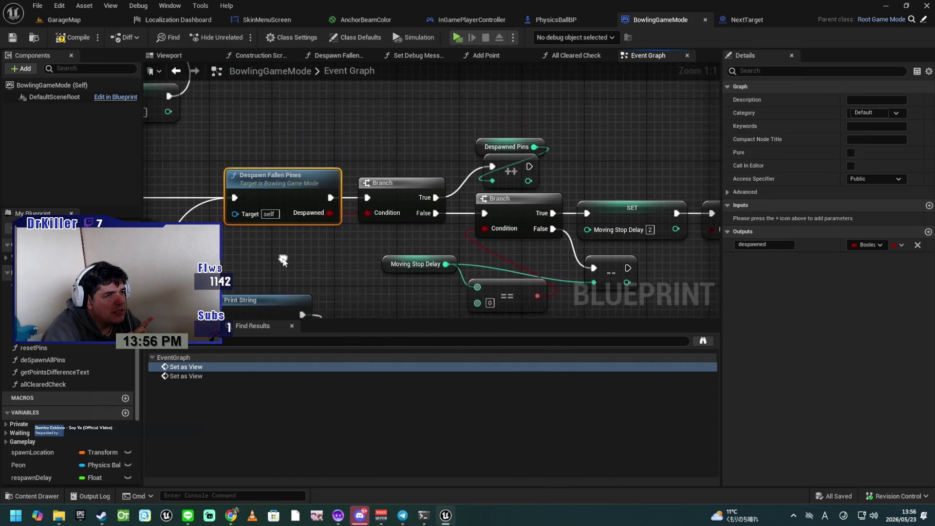
pyautogui.moveTo(468, 112)
pyautogui.mouseDown()
pyautogui.moveTo(511, 169)
pyautogui.moveTo(511, 144)
pyautogui.mouseUp()
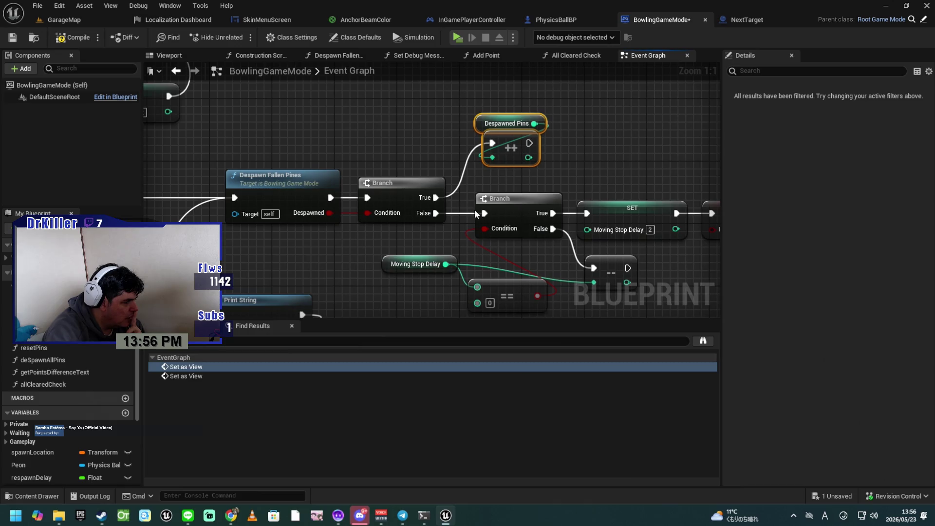
# Jump to the Results custom event and center its All Cleared Check logic
pyautogui.moveTo(454, 239)
pyautogui.mouseDown()
pyautogui.moveTo(322, 202)
pyautogui.moveTo(166, 199)
pyautogui.moveTo(247, 210)
pyautogui.mouseUp()
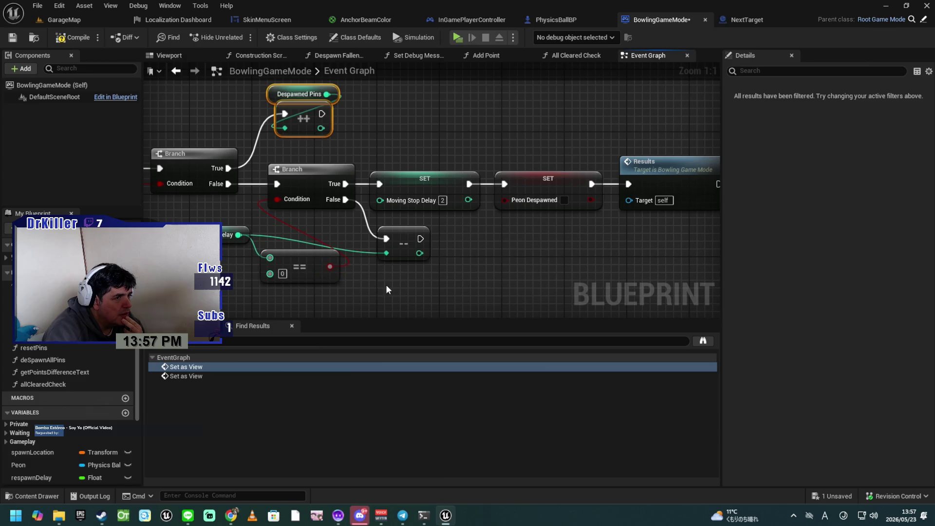
pyautogui.doubleClick(648, 164)
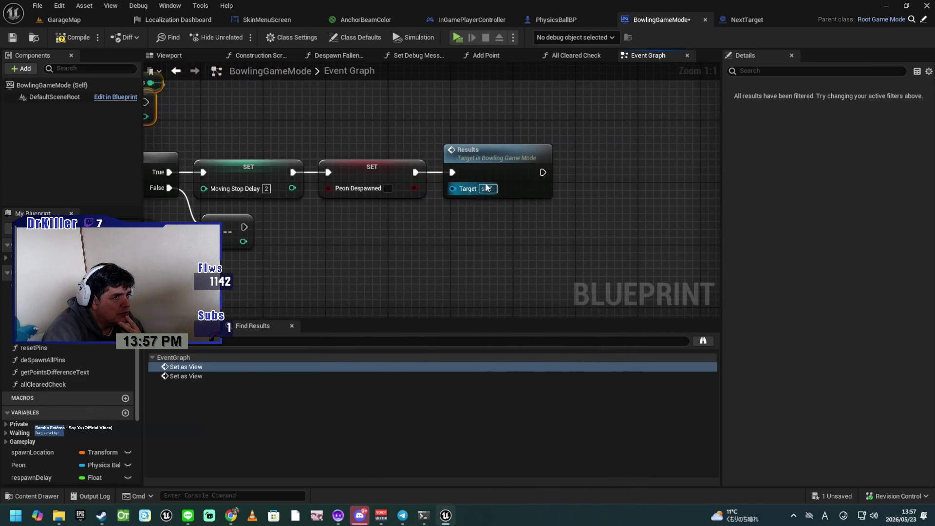
pyautogui.moveTo(497, 280)
pyautogui.mouseDown()
pyautogui.moveTo(399, 256)
pyautogui.moveTo(251, 252)
pyautogui.mouseUp()
pyautogui.moveTo(442, 251)
pyautogui.mouseDown()
pyautogui.moveTo(410, 256)
pyautogui.moveTo(507, 258)
pyautogui.moveTo(342, 252)
pyautogui.mouseUp()
# Add a Reset Camera call from the Delay's Completed pin and wire it into Enable Anchor
pyautogui.moveTo(544, 247); pyautogui.dragTo(308, 275)
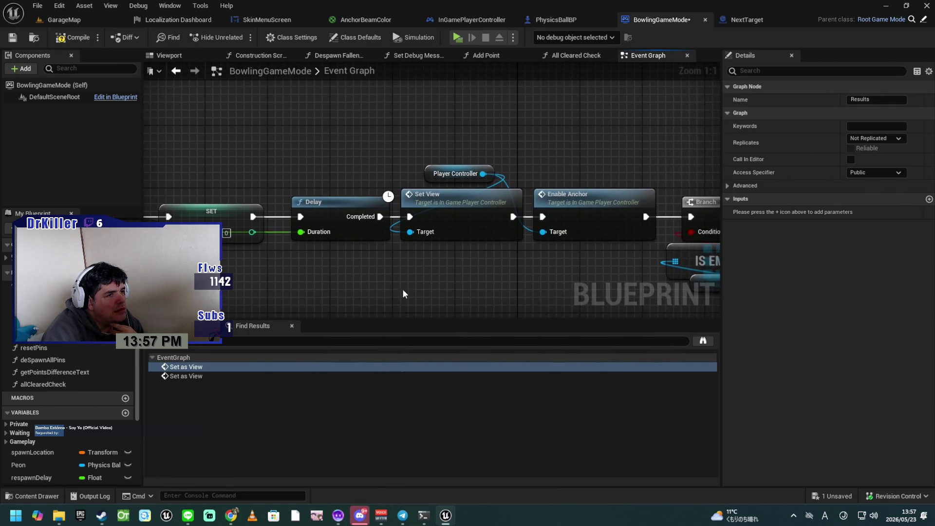
pyautogui.moveTo(382, 218)
pyautogui.mouseDown()
pyautogui.moveTo(421, 279)
pyautogui.moveTo(413, 272)
pyautogui.mouseUp()
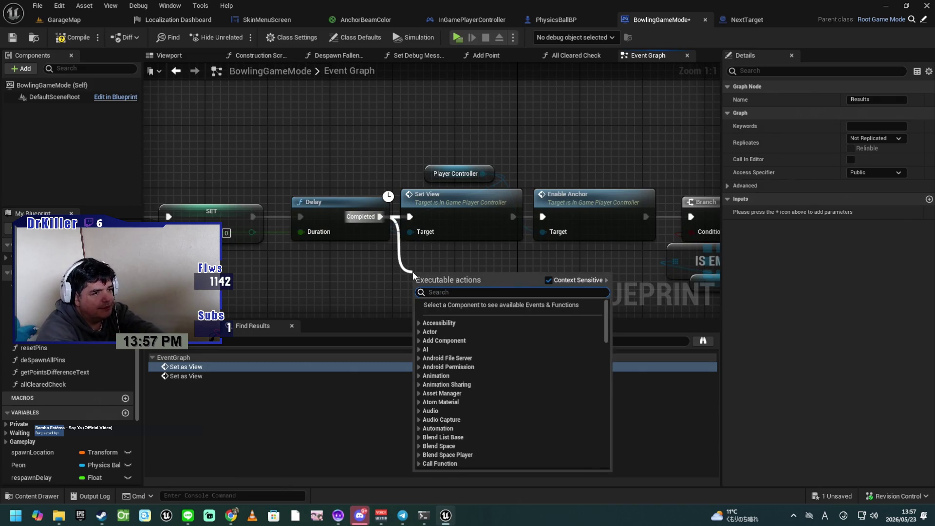
pyautogui.write('reset')
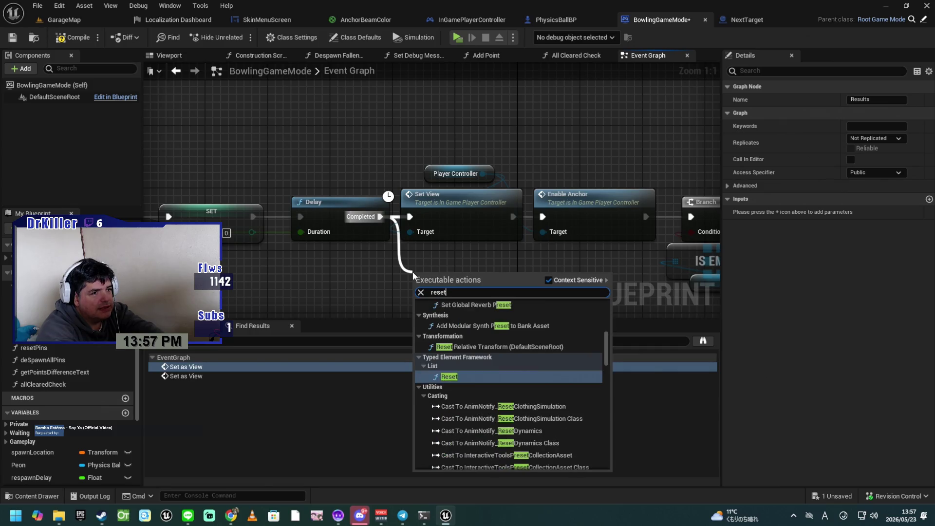
pyautogui.write(' came')
pyautogui.press('Return')
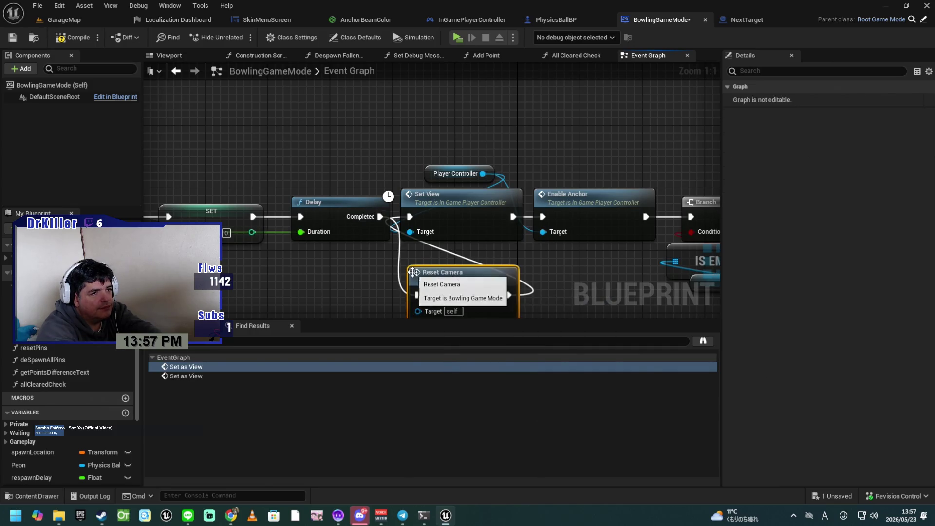
pyautogui.moveTo(507, 295); pyautogui.dragTo(524, 269)
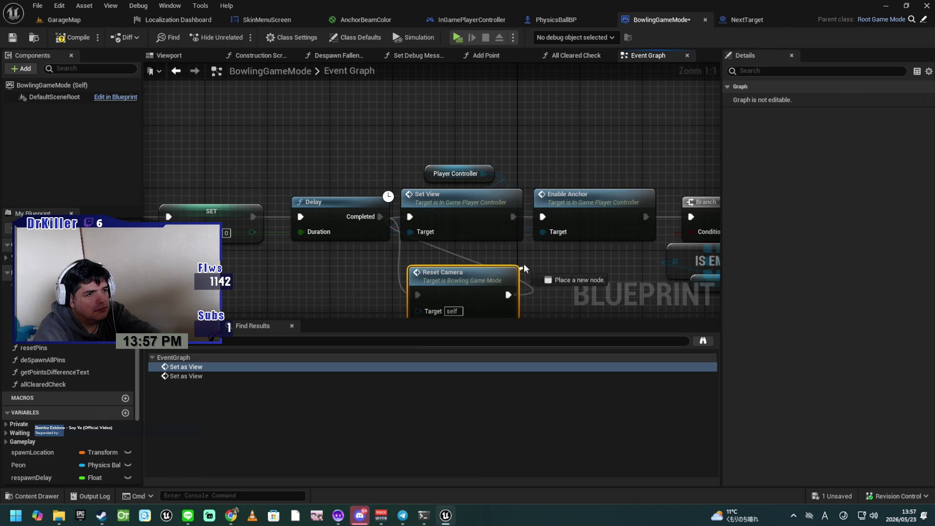
pyautogui.moveTo(542, 223); pyautogui.dragTo(542, 223)
# Delete the Set View node and move Reset Camera into its place
pyautogui.click(480, 217)
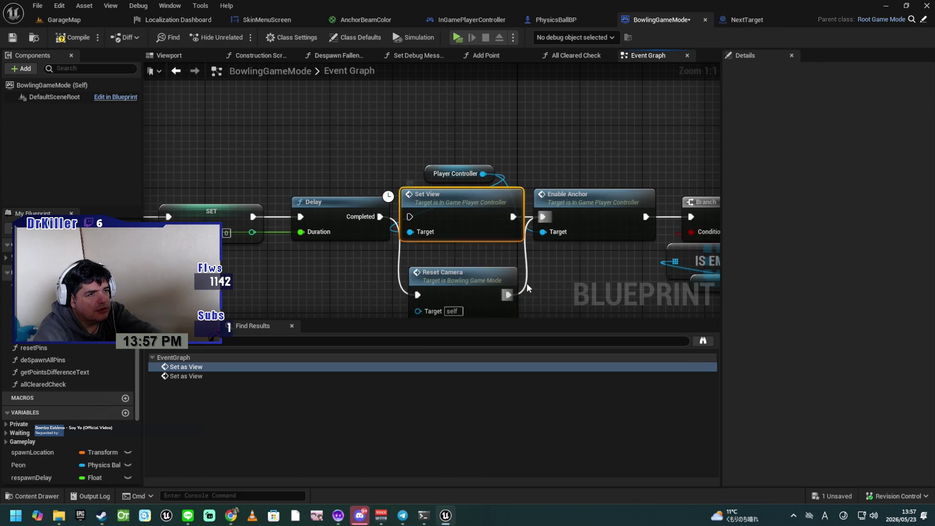
pyautogui.press('Delete')
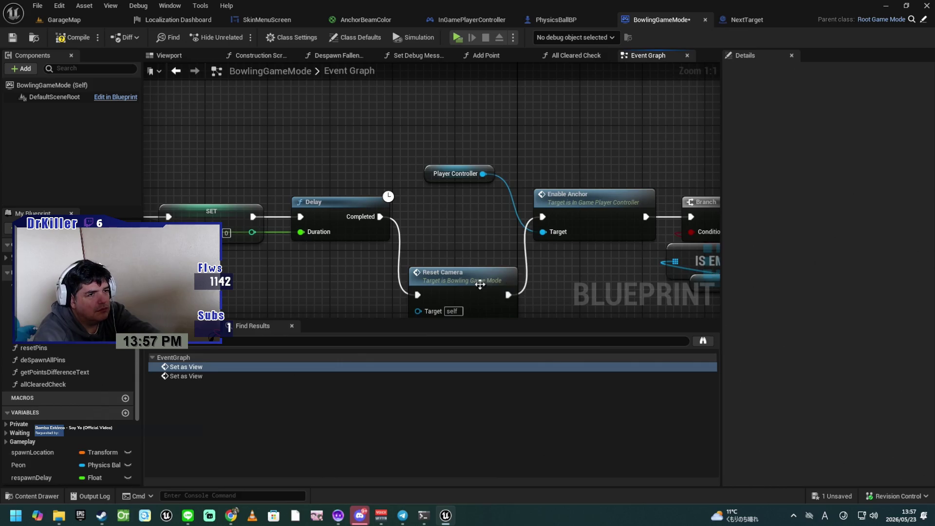
pyautogui.moveTo(467, 281)
pyautogui.mouseDown()
pyautogui.moveTo(447, 165)
pyautogui.moveTo(526, 161)
pyautogui.moveTo(558, 180)
pyautogui.mouseUp()
# Compile the blueprint, then inspect the Branch, IS EMPTY, Check Round and Reset Camera nodes
pyautogui.click(92, 42)
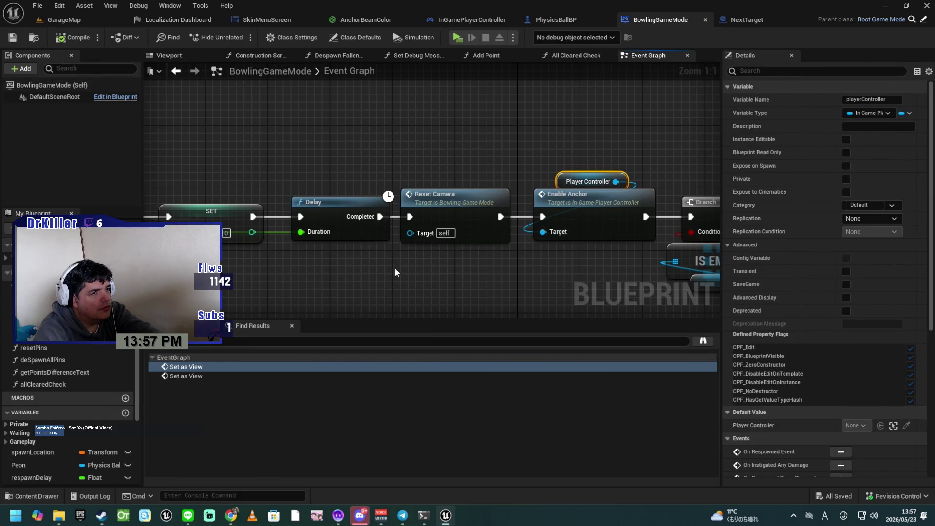
pyautogui.moveTo(467, 276)
pyautogui.mouseDown()
pyautogui.moveTo(285, 238)
pyautogui.moveTo(92, 223)
pyautogui.moveTo(15, 196)
pyautogui.moveTo(1, 166)
pyautogui.mouseUp()
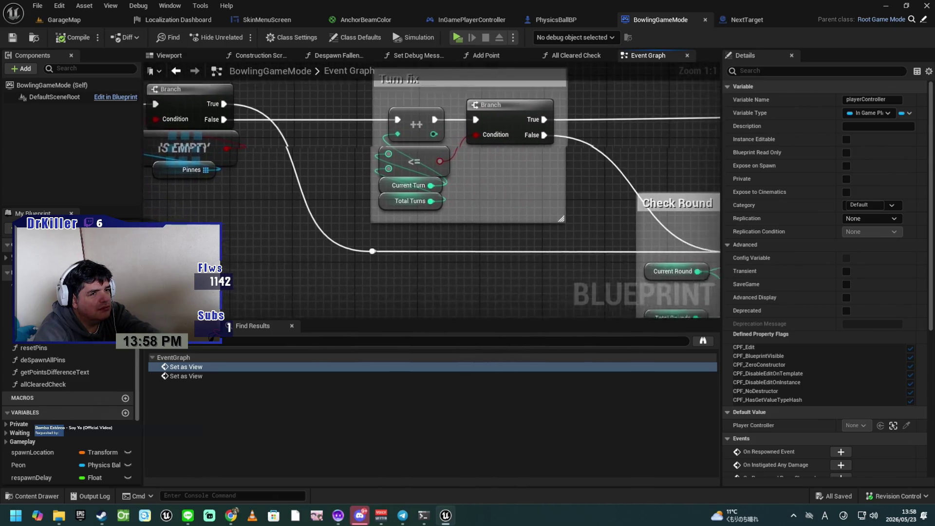
pyautogui.moveTo(221, 204); pyautogui.dragTo(173, 191)
pyautogui.moveTo(480, 242)
pyautogui.mouseDown()
pyautogui.moveTo(303, 225)
pyautogui.moveTo(424, 173)
pyautogui.moveTo(330, 209)
pyautogui.moveTo(320, 179)
pyautogui.moveTo(244, 142)
pyautogui.moveTo(671, 156)
pyautogui.moveTo(691, 234)
pyautogui.moveTo(720, 279)
pyautogui.mouseUp()
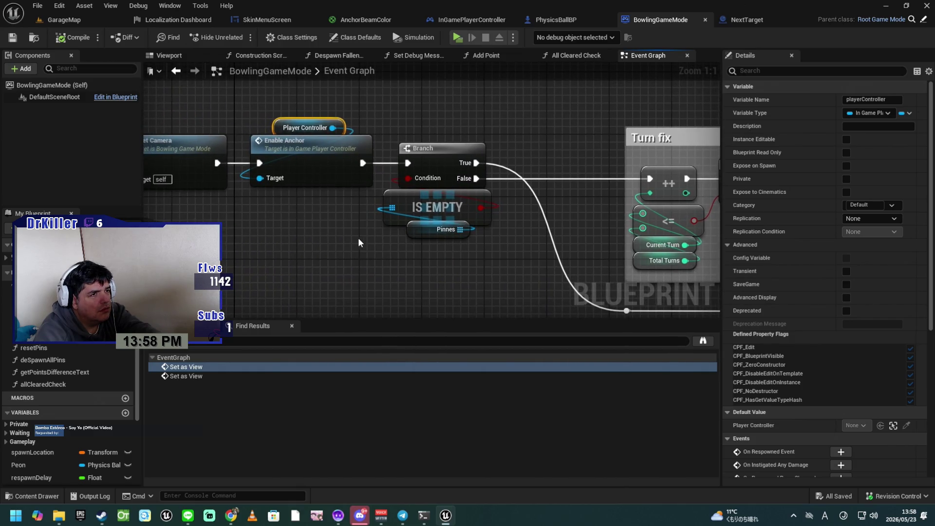
pyautogui.moveTo(322, 231)
pyautogui.mouseDown()
pyautogui.moveTo(393, 242)
pyautogui.moveTo(350, 226)
pyautogui.mouseUp()
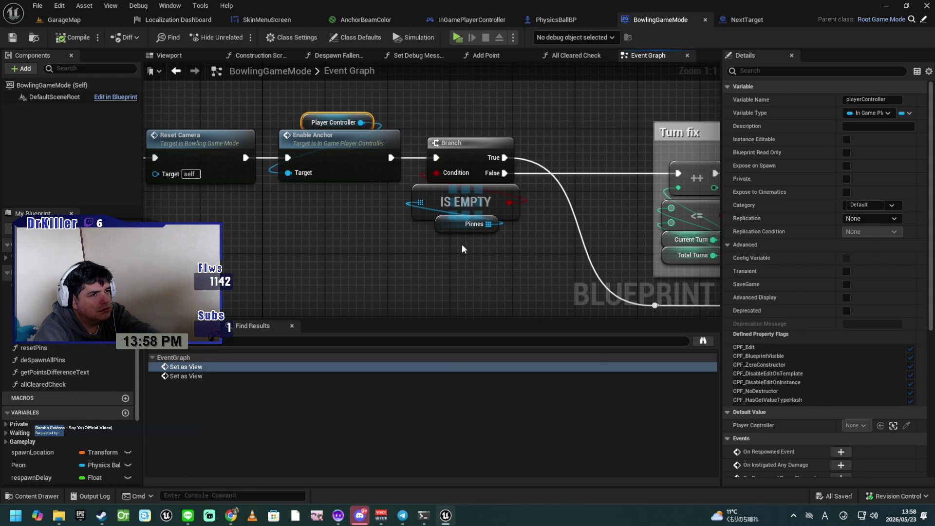
pyautogui.moveTo(566, 217)
pyautogui.mouseDown()
pyautogui.moveTo(476, 209)
pyautogui.moveTo(424, 229)
pyautogui.moveTo(320, 217)
pyautogui.moveTo(407, 221)
pyautogui.moveTo(330, 243)
pyautogui.moveTo(520, 301)
pyautogui.moveTo(606, 293)
pyautogui.moveTo(353, 238)
pyautogui.mouseUp()
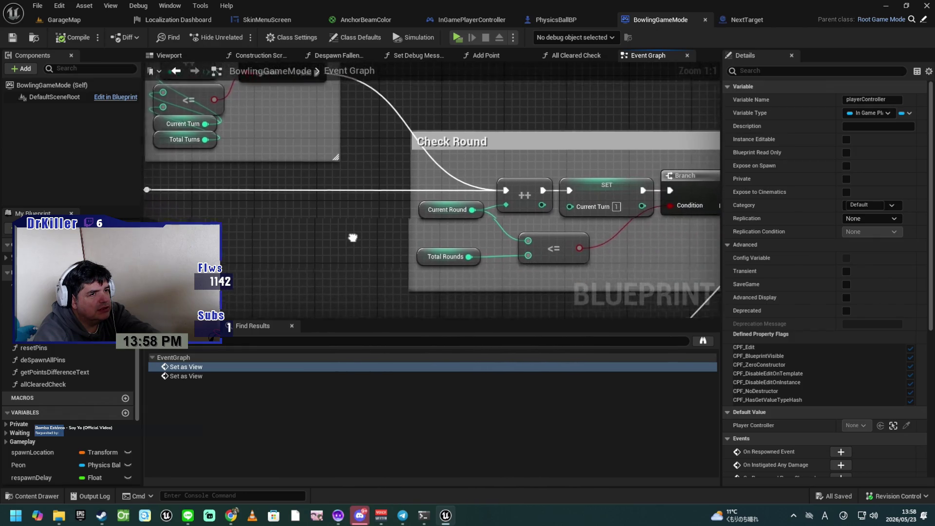
# Follow the chain through De Spawn All Pins, Reset Pins, the second Delay and SET Bowling State
pyautogui.moveTo(585, 305)
pyautogui.mouseDown()
pyautogui.moveTo(505, 273)
pyautogui.moveTo(283, 270)
pyautogui.moveTo(378, 277)
pyautogui.moveTo(306, 263)
pyautogui.mouseUp()
pyautogui.moveTo(642, 246); pyautogui.dragTo(384, 247)
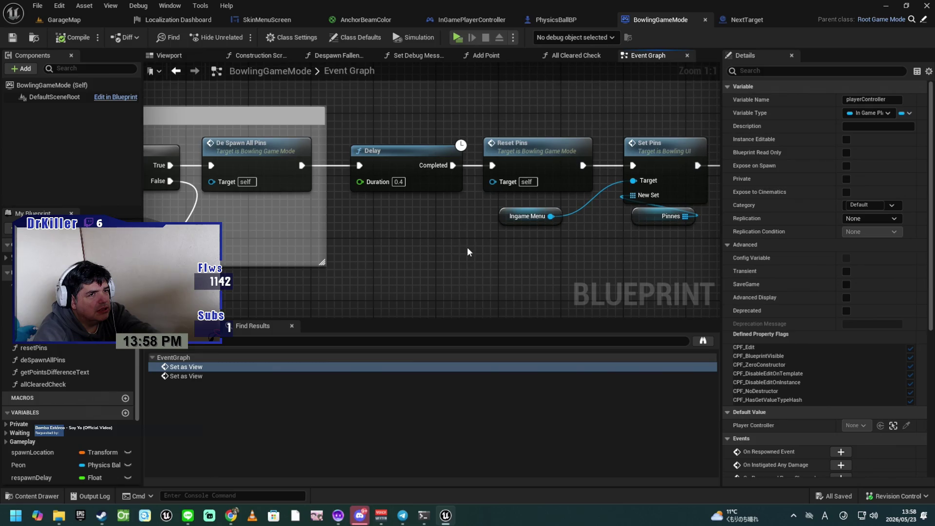
pyautogui.moveTo(583, 259); pyautogui.dragTo(417, 262)
pyautogui.moveTo(594, 249)
pyautogui.mouseDown()
pyautogui.moveTo(486, 249)
pyautogui.moveTo(411, 304)
pyautogui.moveTo(336, 336)
pyautogui.mouseUp()
pyautogui.moveTo(478, 248)
pyautogui.mouseDown()
pyautogui.moveTo(466, 254)
pyautogui.moveTo(519, 183)
pyautogui.moveTo(592, 229)
pyautogui.moveTo(467, 253)
pyautogui.moveTo(463, 235)
pyautogui.moveTo(661, 322)
pyautogui.moveTo(662, 341)
pyautogui.moveTo(525, 223)
pyautogui.mouseUp()
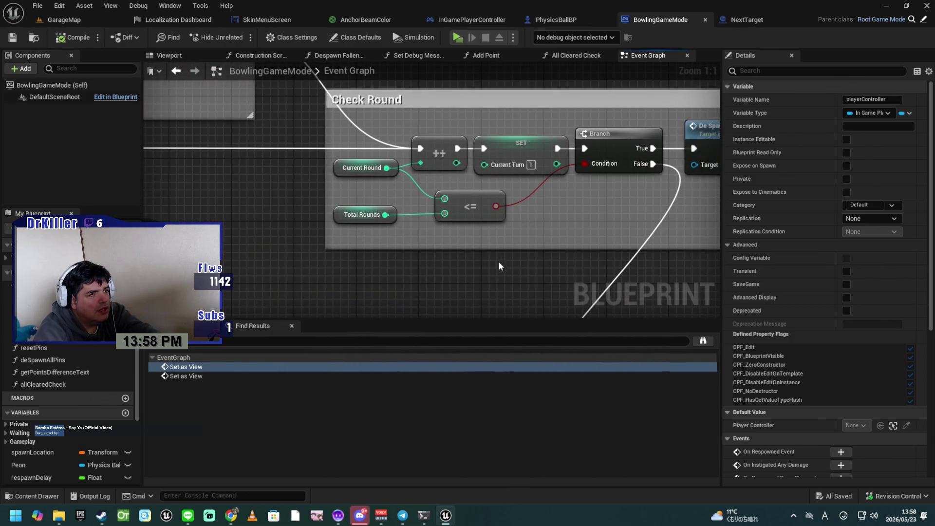
pyautogui.moveTo(492, 274)
pyautogui.mouseDown()
pyautogui.moveTo(434, 273)
pyautogui.moveTo(403, 215)
pyautogui.mouseUp()
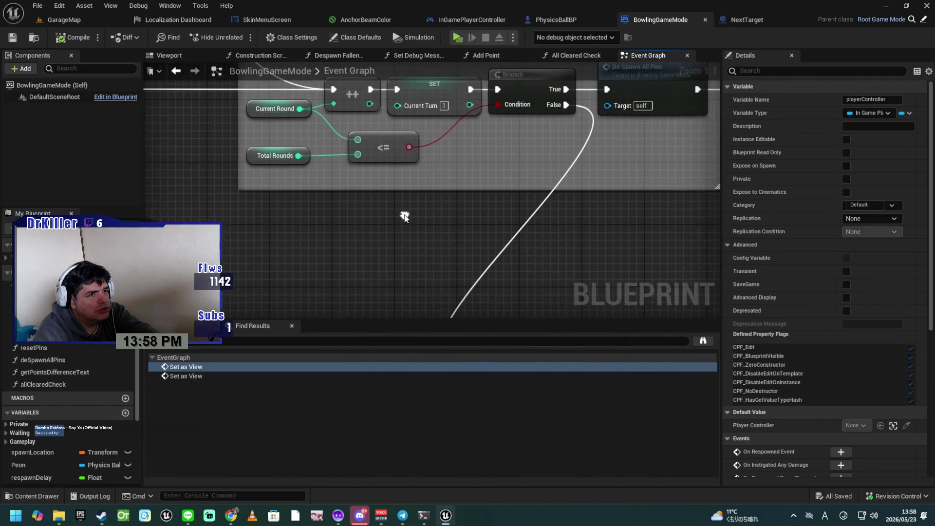
pyautogui.moveTo(536, 261)
pyautogui.mouseDown()
pyautogui.moveTo(507, 152)
pyautogui.moveTo(522, 174)
pyautogui.moveTo(499, 176)
pyautogui.moveTo(465, 230)
pyautogui.moveTo(497, 273)
pyautogui.moveTo(439, 258)
pyautogui.mouseUp()
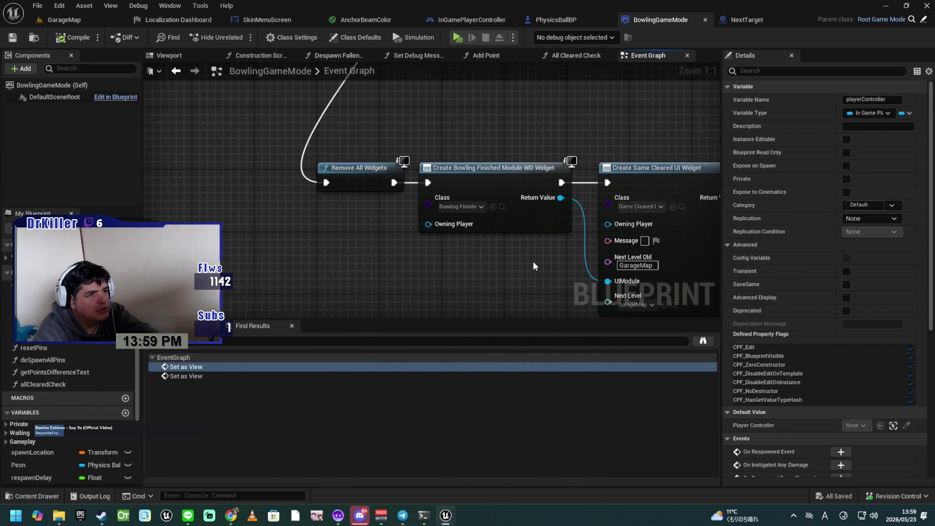
pyautogui.moveTo(527, 262)
pyautogui.mouseDown()
pyautogui.moveTo(426, 233)
pyautogui.moveTo(358, 227)
pyautogui.mouseUp()
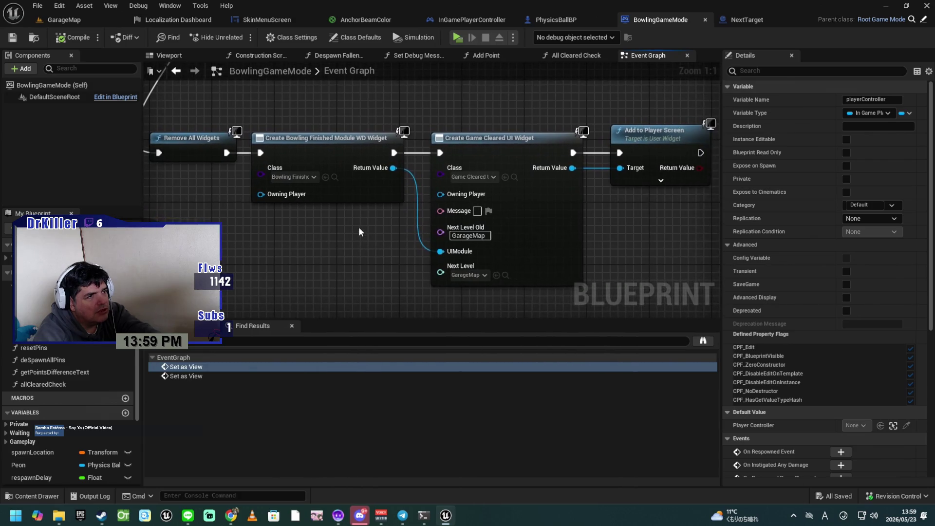
pyautogui.moveTo(633, 227)
pyautogui.mouseDown()
pyautogui.moveTo(492, 237)
pyautogui.moveTo(497, 168)
pyautogui.moveTo(507, 274)
pyautogui.moveTo(487, 194)
pyautogui.moveTo(558, 211)
pyautogui.moveTo(687, 285)
pyautogui.moveTo(809, 283)
pyautogui.mouseUp()
pyautogui.moveTo(487, 195); pyautogui.dragTo(516, 221)
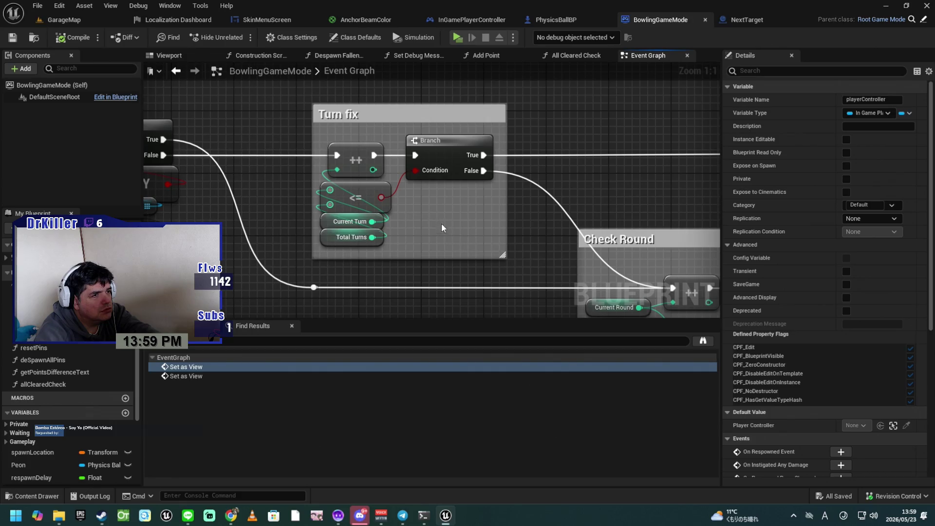
pyautogui.moveTo(645, 174)
pyautogui.mouseDown()
pyautogui.moveTo(366, 186)
pyautogui.moveTo(267, 179)
pyautogui.moveTo(476, 184)
pyautogui.moveTo(424, 183)
pyautogui.moveTo(509, 161)
pyautogui.mouseUp()
pyautogui.moveTo(372, 153); pyautogui.dragTo(536, 157)
pyautogui.moveTo(362, 153); pyautogui.dragTo(384, 110)
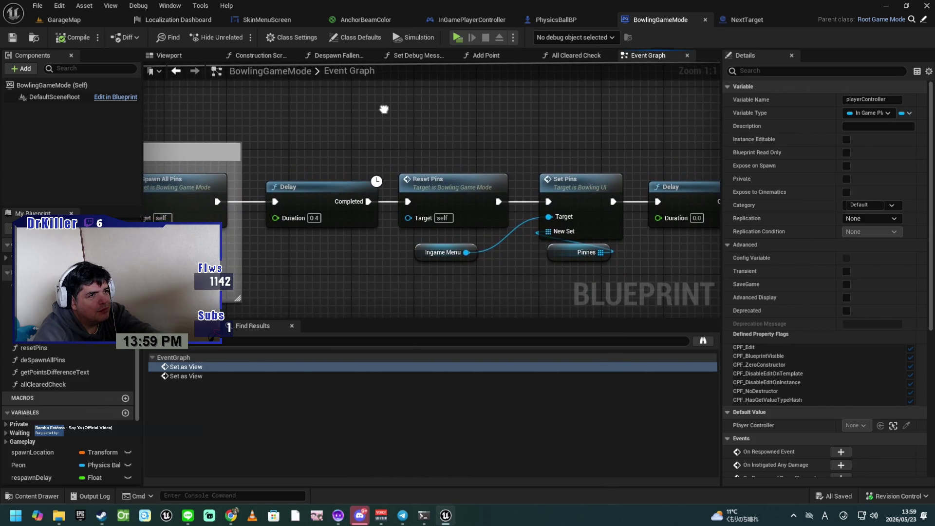
pyautogui.scroll(-3, 458, 86)
pyautogui.moveTo(398, 260)
pyautogui.mouseDown()
pyautogui.moveTo(452, 238)
pyautogui.moveTo(562, 229)
pyautogui.moveTo(714, 181)
pyautogui.mouseUp()
pyautogui.moveTo(355, 203); pyautogui.dragTo(474, 265)
pyautogui.moveTo(335, 223); pyautogui.dragTo(549, 239)
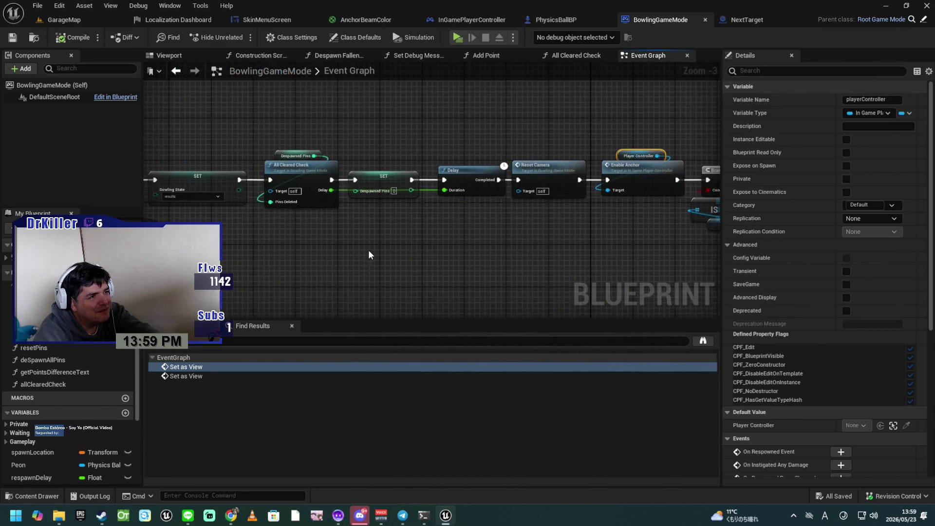
pyautogui.click(15, 39)
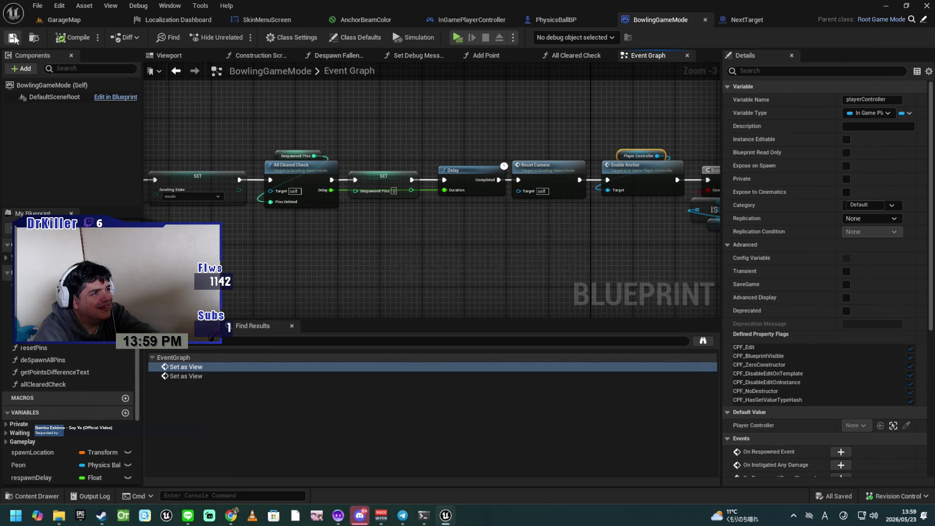
# Launch a playtest and load Bowling Alley from the preview's level list
pyautogui.click(458, 39)
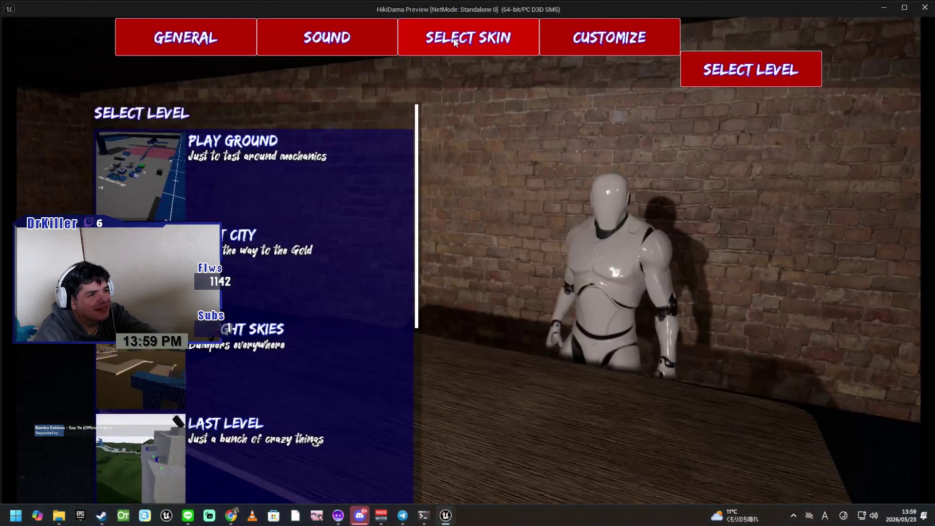
pyautogui.scroll(-4, 364, 313)
pyautogui.scroll(-3, 357, 330)
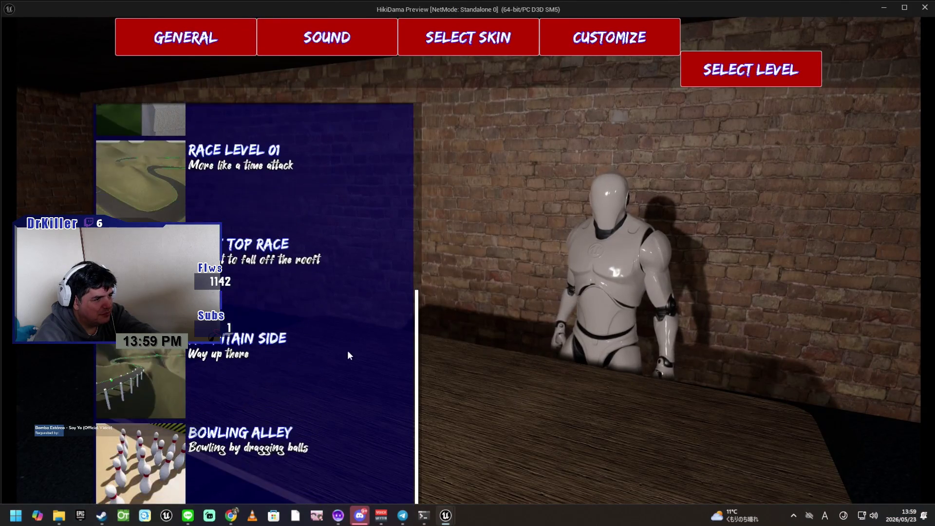
pyautogui.click(368, 498)
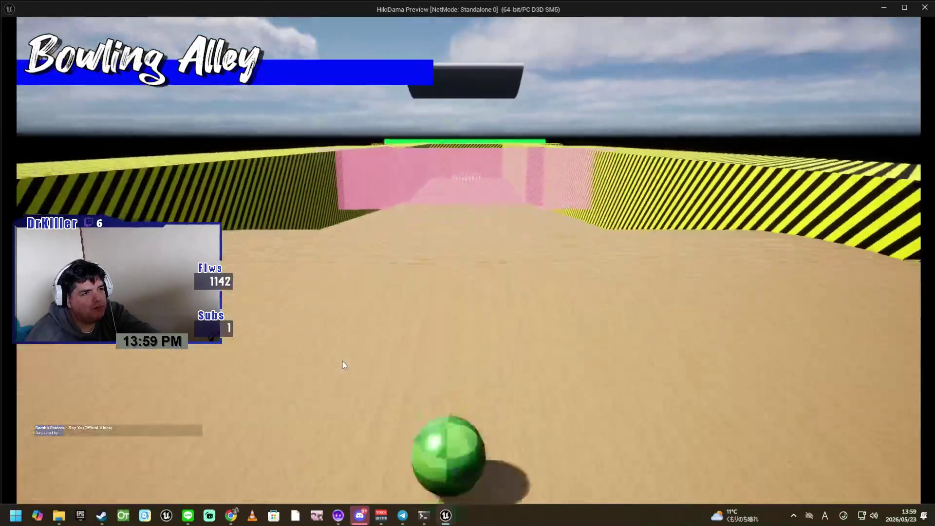
# Bowl through the opening rounds to round 3-1 with 110 points, then exit the preview
pyautogui.press('w')
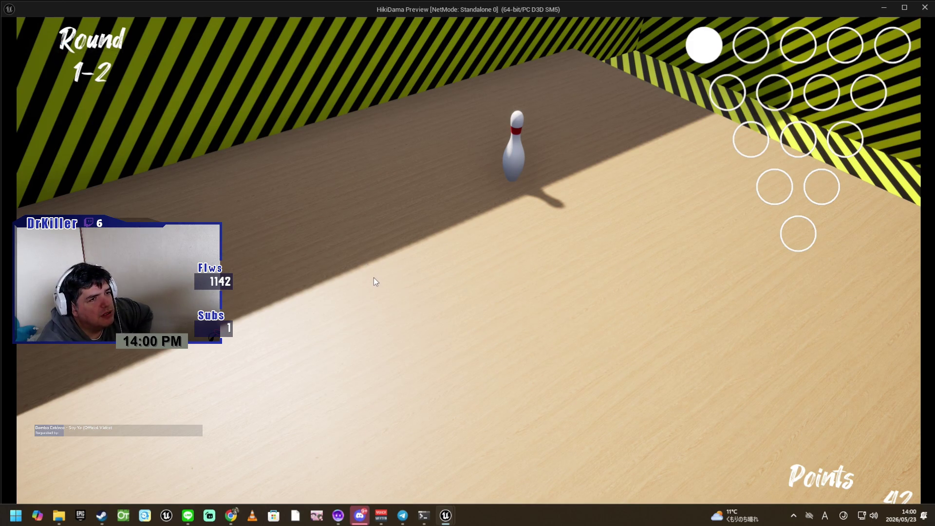
pyautogui.click(498, 187)
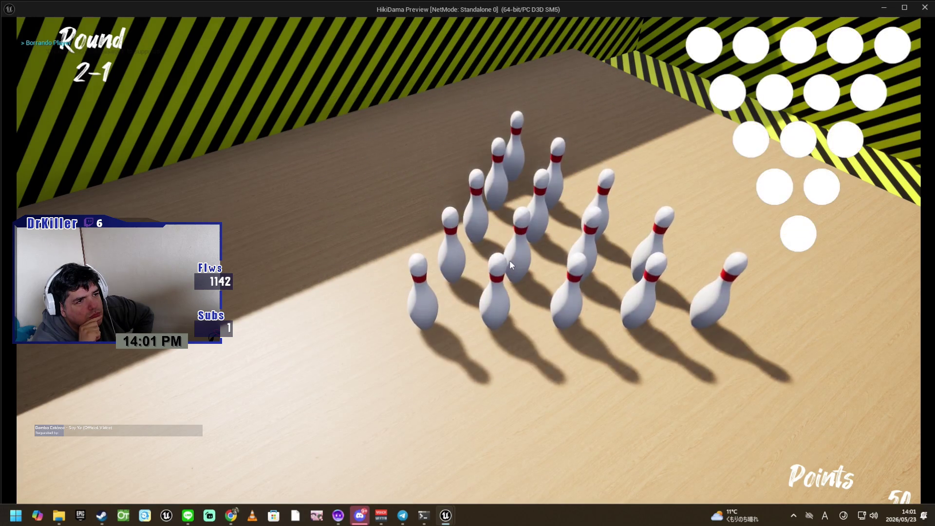
pyautogui.click(412, 336)
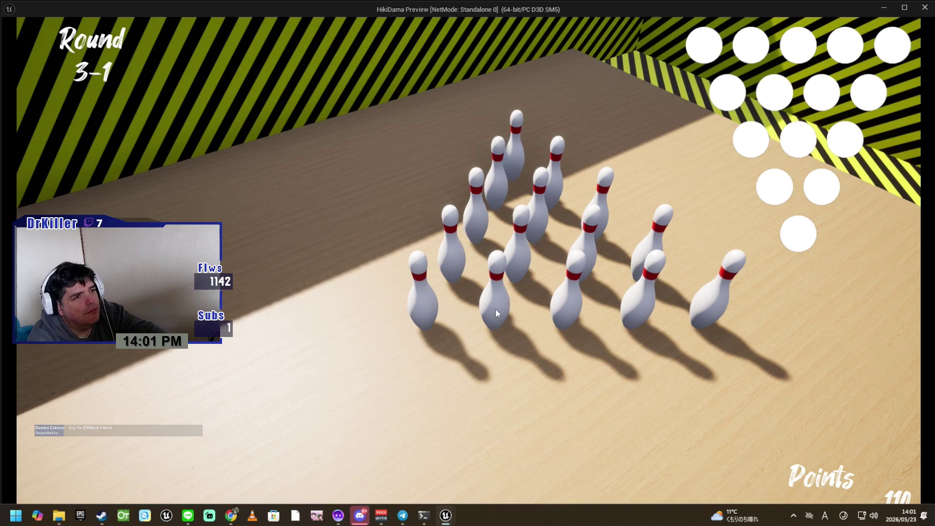
pyautogui.press('Escape')
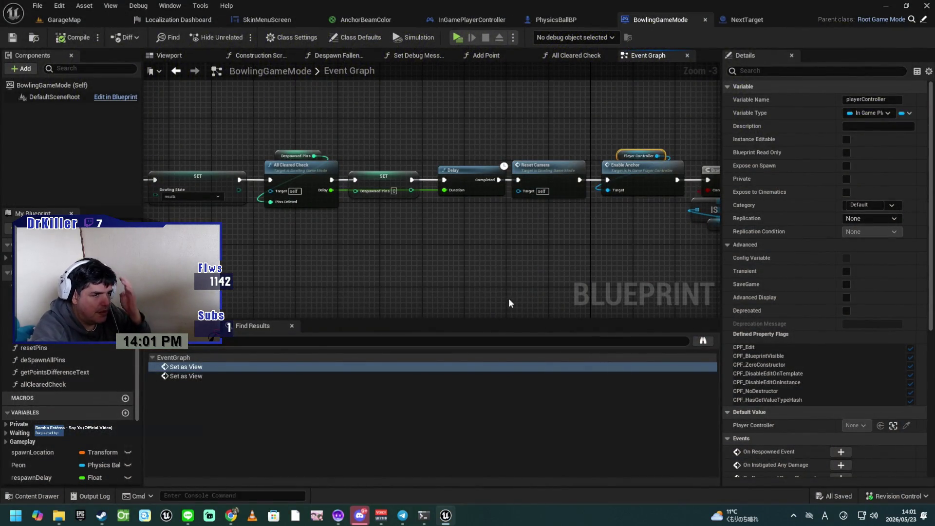
# Follow the Results chain through All Cleared Check and Delay, then jump to the Reset Camera event
pyautogui.moveTo(334, 267); pyautogui.dragTo(572, 272)
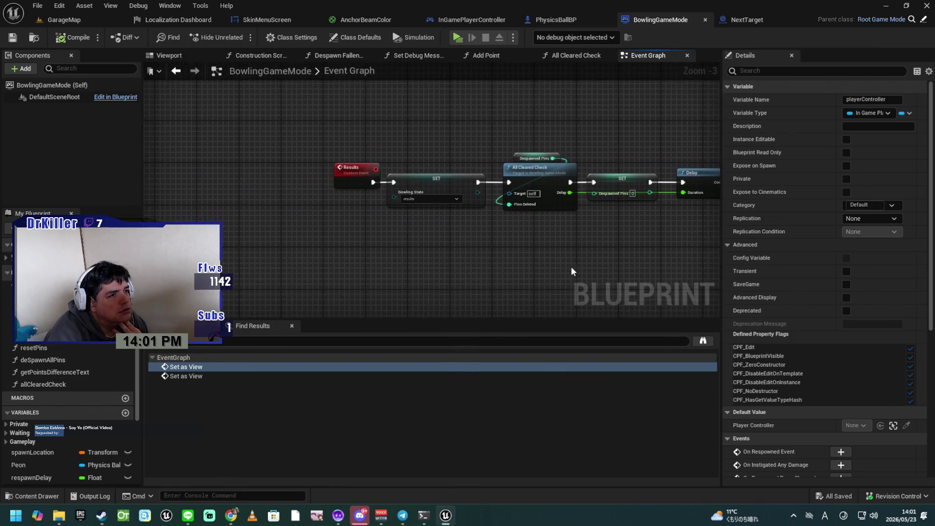
pyautogui.moveTo(432, 264); pyautogui.dragTo(309, 267)
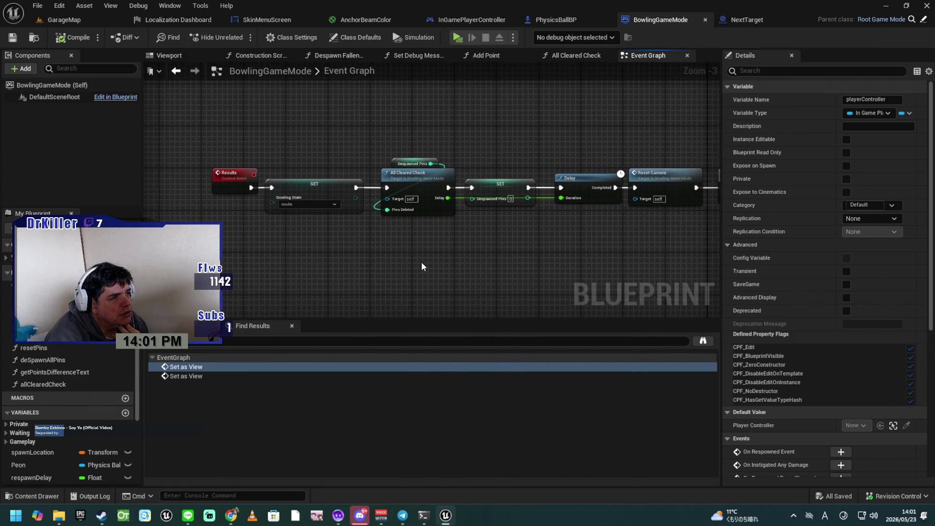
pyautogui.scroll(3, 421, 265)
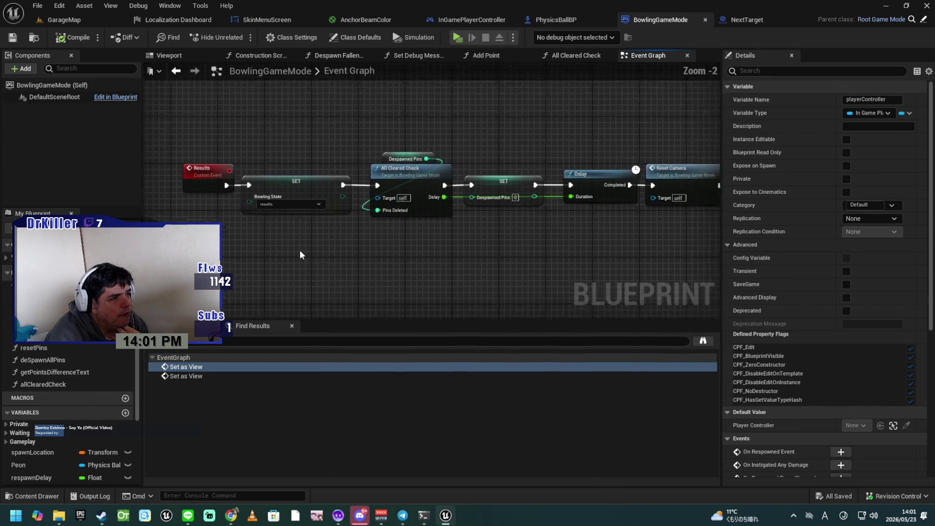
pyautogui.moveTo(313, 252); pyautogui.dragTo(204, 269)
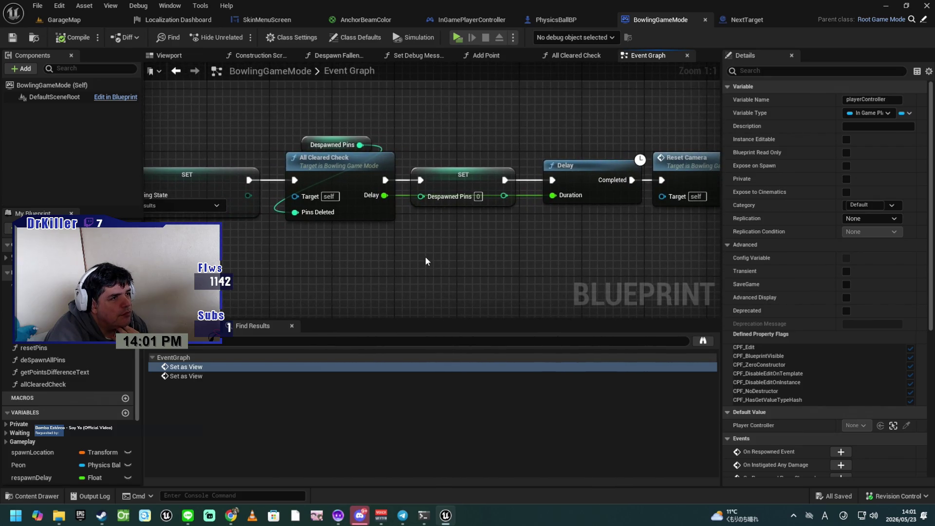
pyautogui.moveTo(439, 257); pyautogui.dragTo(385, 258)
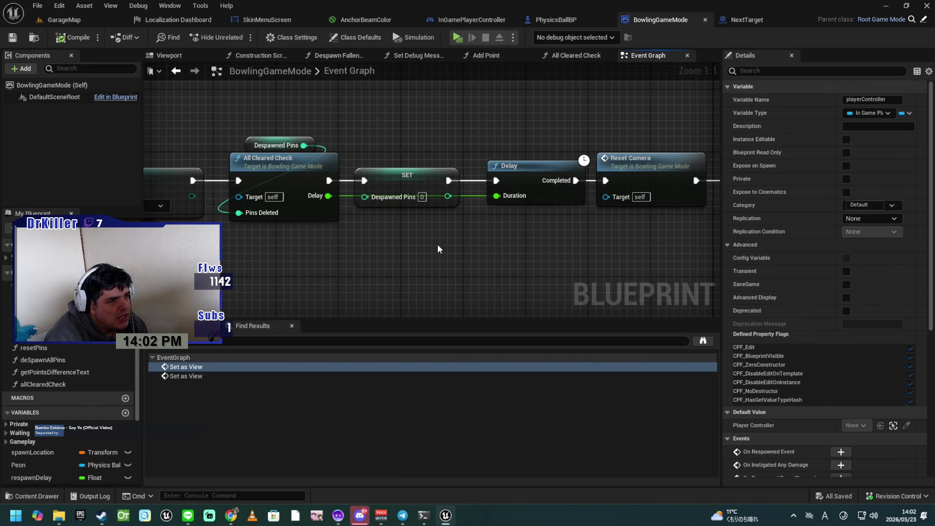
pyautogui.moveTo(469, 236)
pyautogui.mouseDown()
pyautogui.moveTo(453, 234)
pyautogui.moveTo(490, 238)
pyautogui.mouseUp()
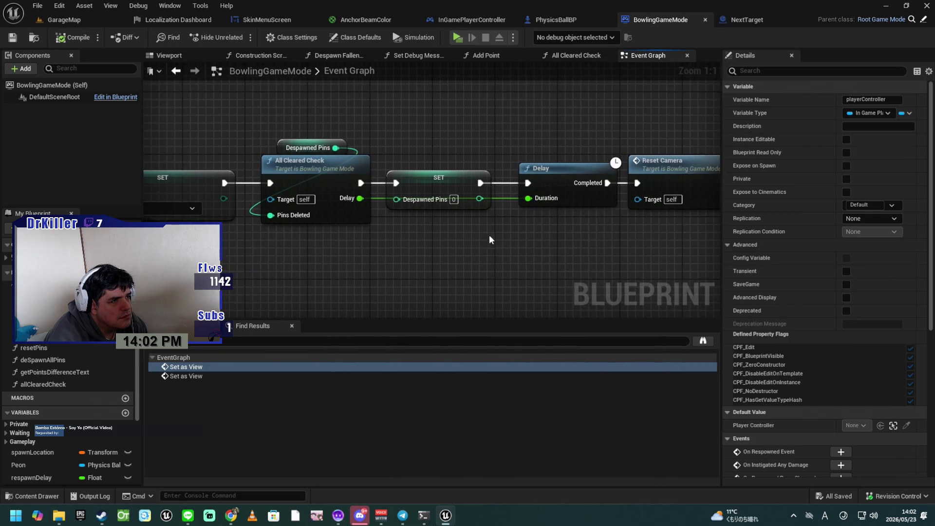
pyautogui.click(331, 178)
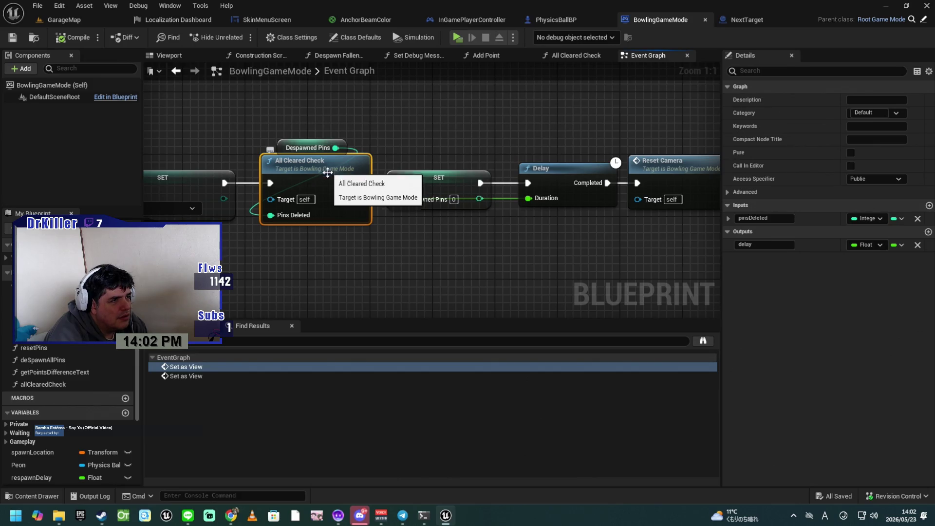
pyautogui.moveTo(490, 251)
pyautogui.mouseDown()
pyautogui.moveTo(368, 245)
pyautogui.moveTo(286, 256)
pyautogui.mouseUp()
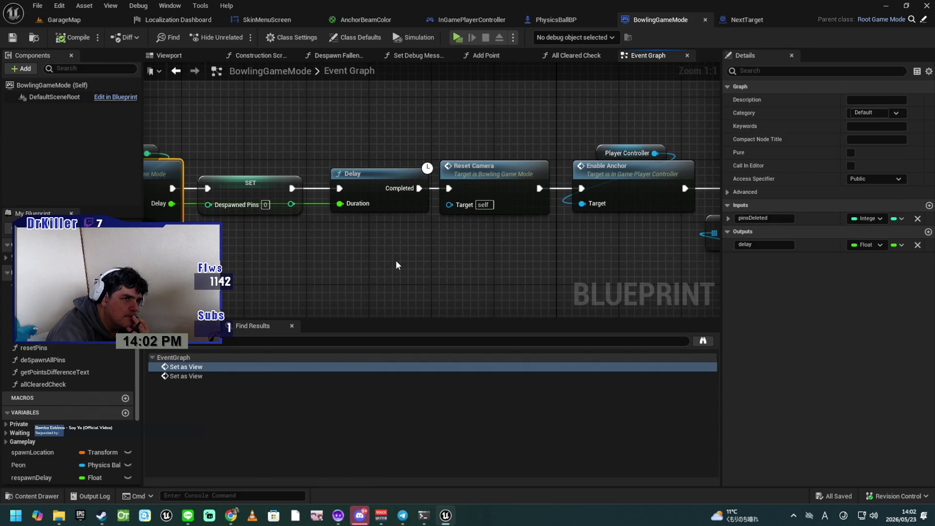
pyautogui.doubleClick(482, 182)
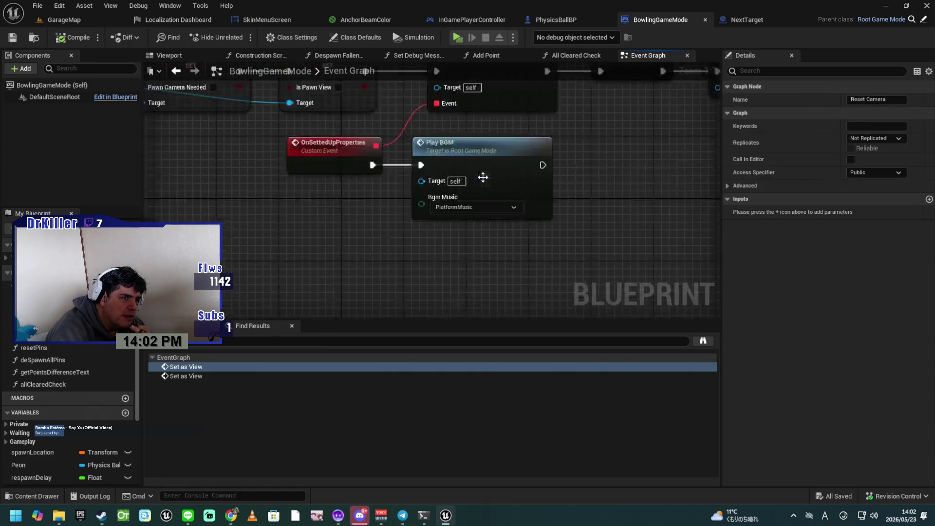
# Wire the Reset Camera event straight into Set as View on Peon, delete the Flip Flop, and save
pyautogui.moveTo(407, 203)
pyautogui.mouseDown()
pyautogui.moveTo(499, 226)
pyautogui.moveTo(542, 217)
pyautogui.mouseUp()
pyautogui.moveTo(482, 189)
pyautogui.mouseDown()
pyautogui.moveTo(462, 259)
pyautogui.moveTo(443, 259)
pyautogui.mouseUp()
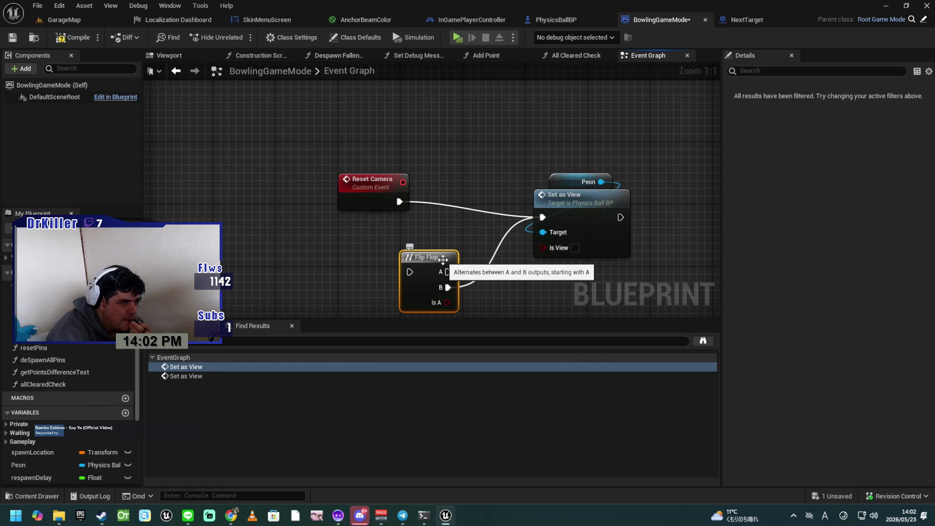
pyautogui.press('Delete')
pyautogui.moveTo(367, 187); pyautogui.dragTo(468, 202)
pyautogui.moveTo(448, 245); pyautogui.dragTo(456, 196)
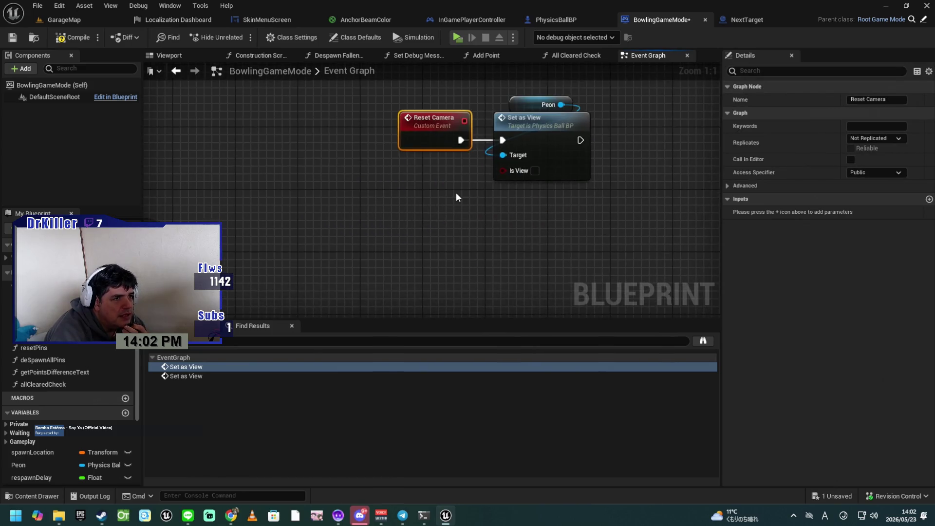
pyautogui.click(75, 39)
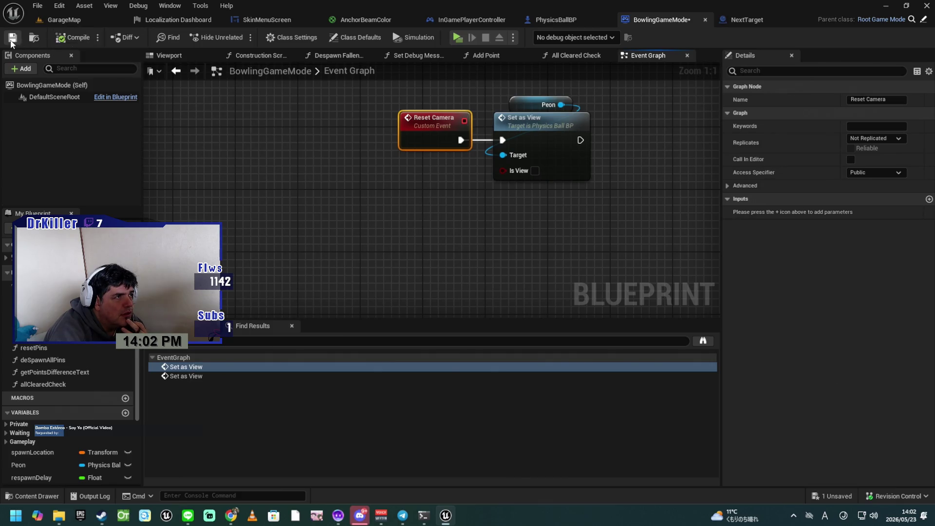
pyautogui.scroll(-4, 449, 261)
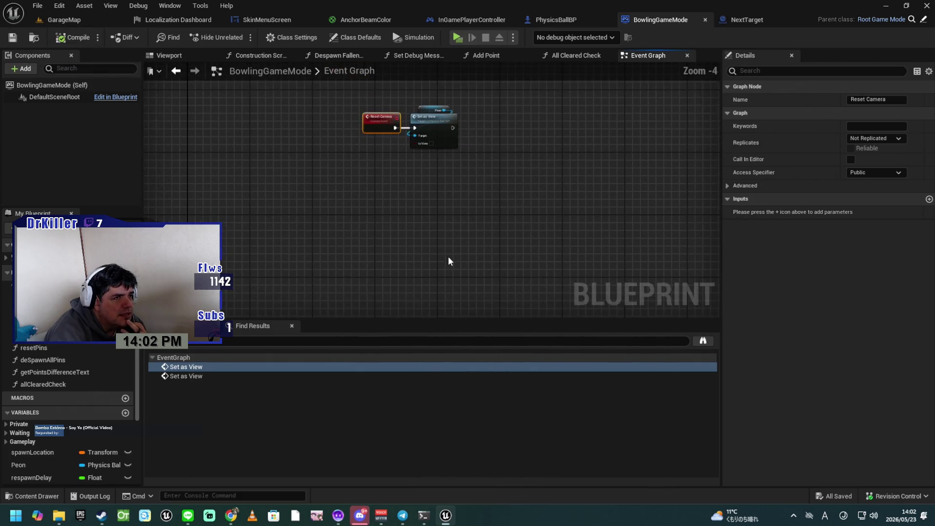
# Reconnect the Branch's False output directly to De Spawn, move Reset Camera aside, and save
pyautogui.moveTo(464, 264)
pyautogui.mouseDown()
pyautogui.moveTo(445, 240)
pyautogui.moveTo(472, 242)
pyautogui.moveTo(464, 296)
pyautogui.moveTo(451, 255)
pyautogui.mouseUp()
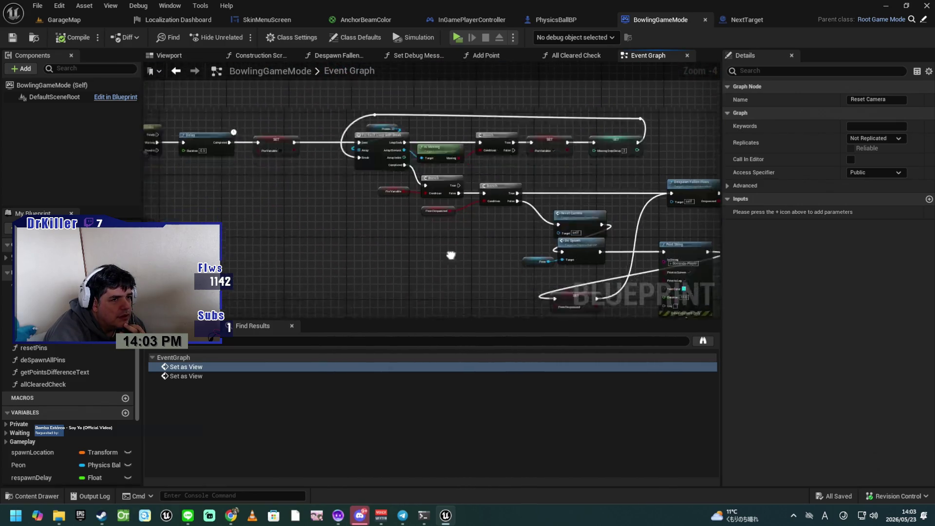
pyautogui.scroll(4, 451, 254)
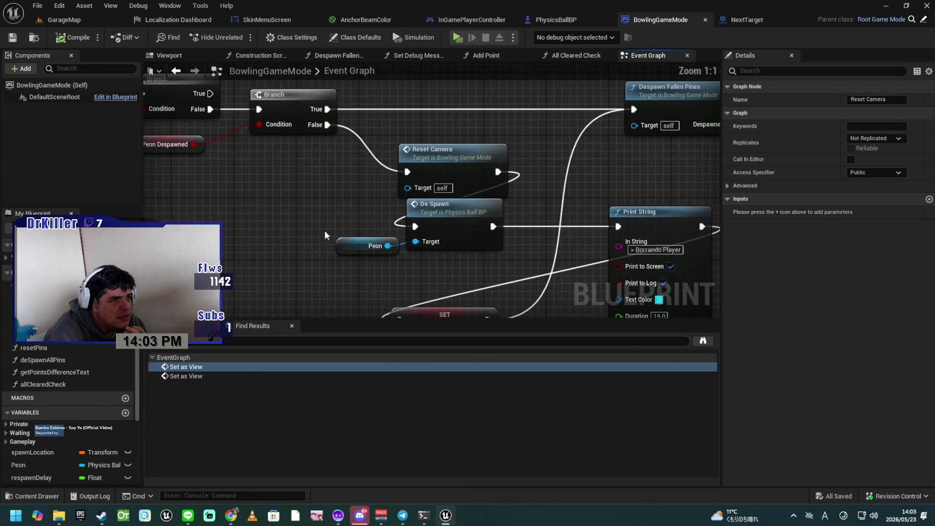
pyautogui.moveTo(325, 235); pyautogui.dragTo(323, 232)
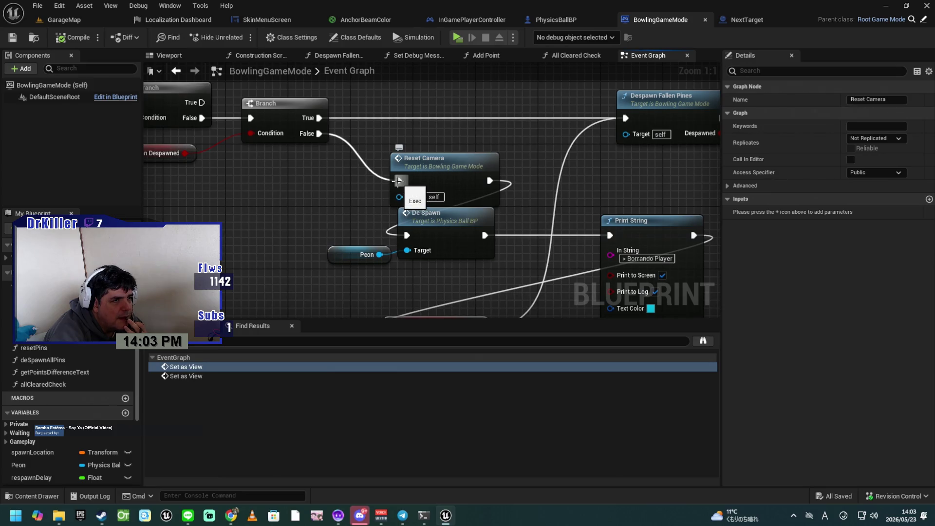
pyautogui.moveTo(320, 131); pyautogui.dragTo(407, 235)
pyautogui.moveTo(422, 162); pyautogui.dragTo(422, 139)
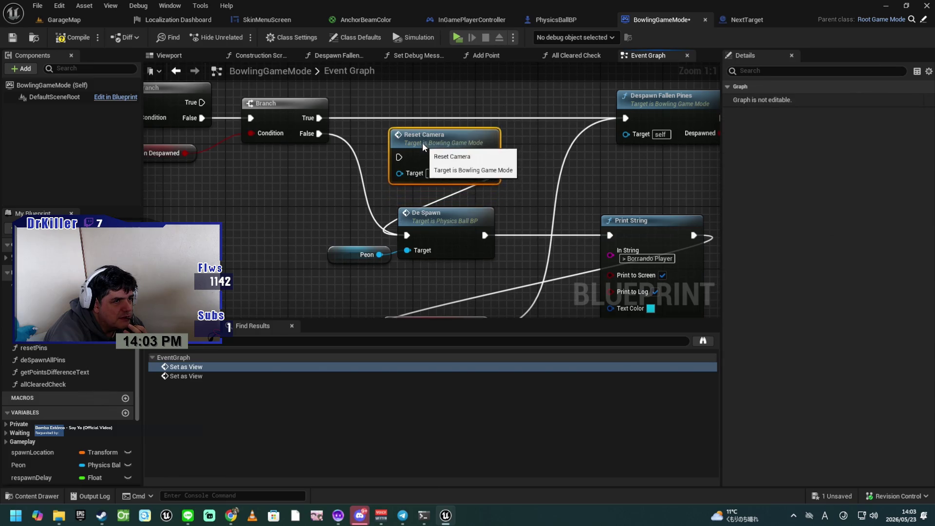
pyautogui.click(13, 37)
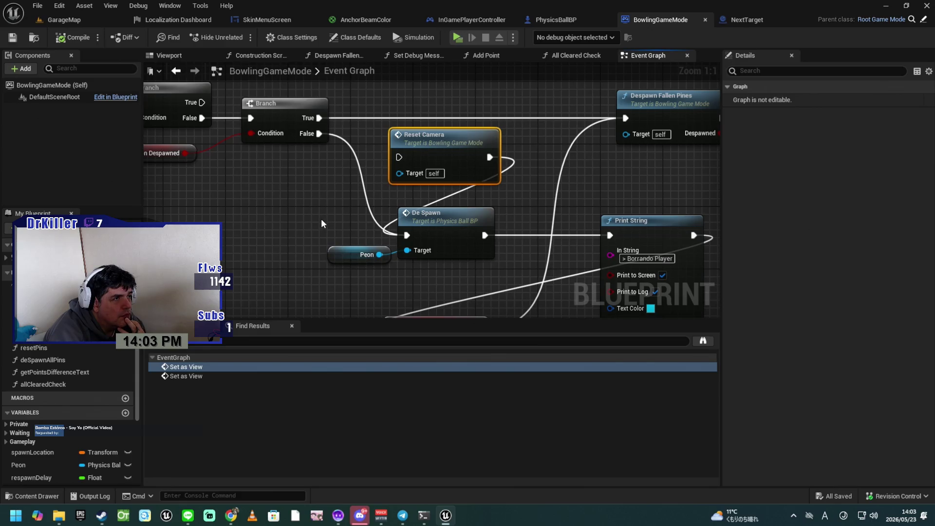
# Launch a playtest and start the Bowling Alley level
pyautogui.click(457, 38)
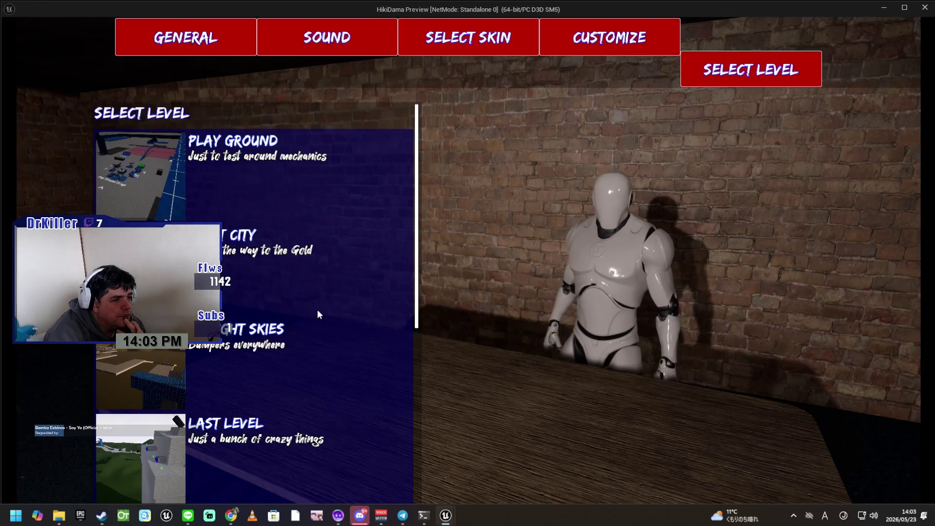
pyautogui.scroll(-5, 317, 311)
pyautogui.scroll(-2, 289, 363)
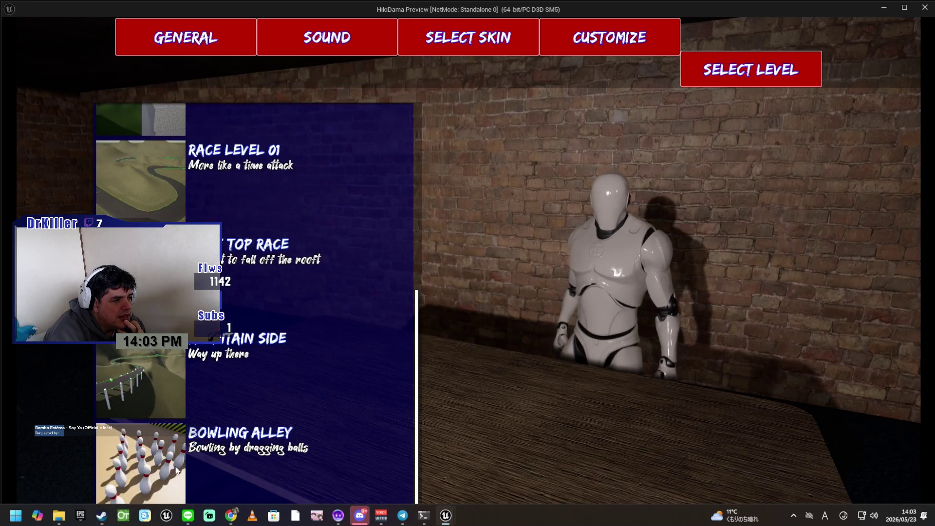
pyautogui.click(231, 471)
pyautogui.click(354, 502)
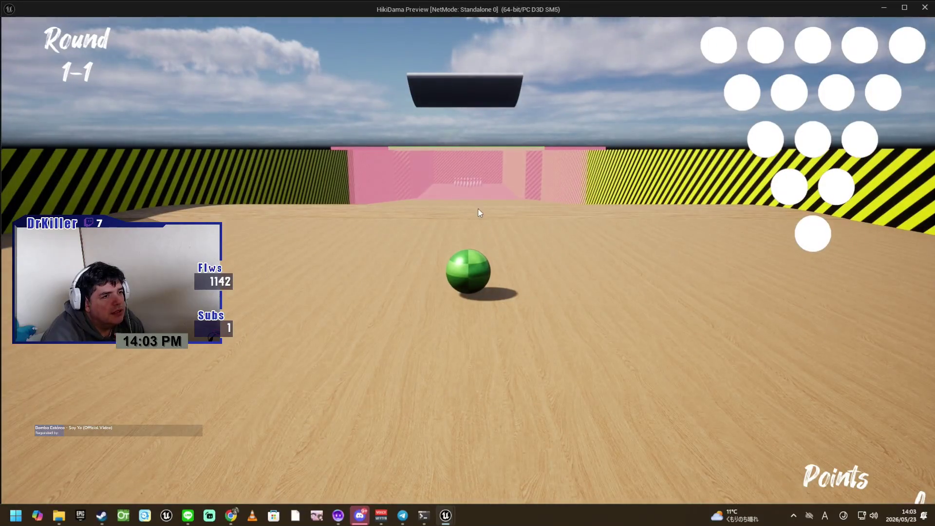
# Bowl to round 2-1, stop the playtest, and delete the unconnected Reset Camera call
pyautogui.press('w')
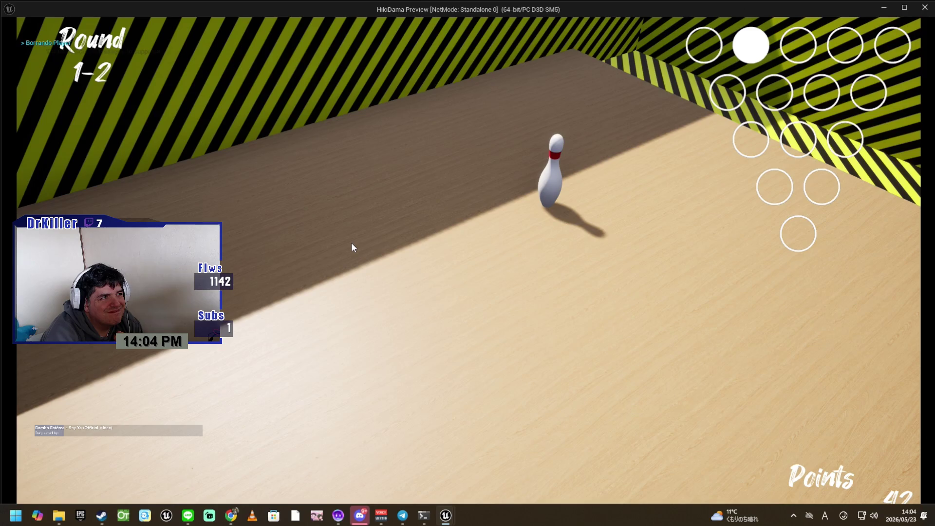
pyautogui.click(531, 217)
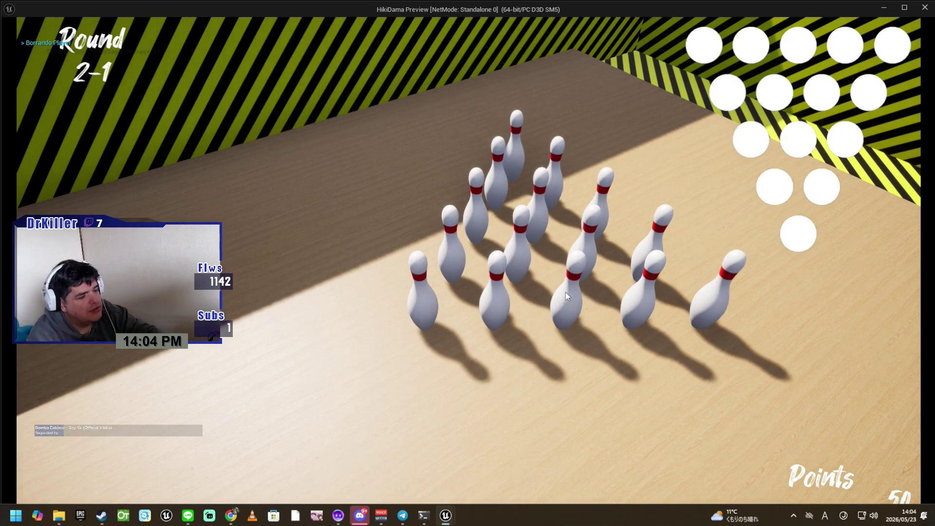
pyautogui.press('Escape')
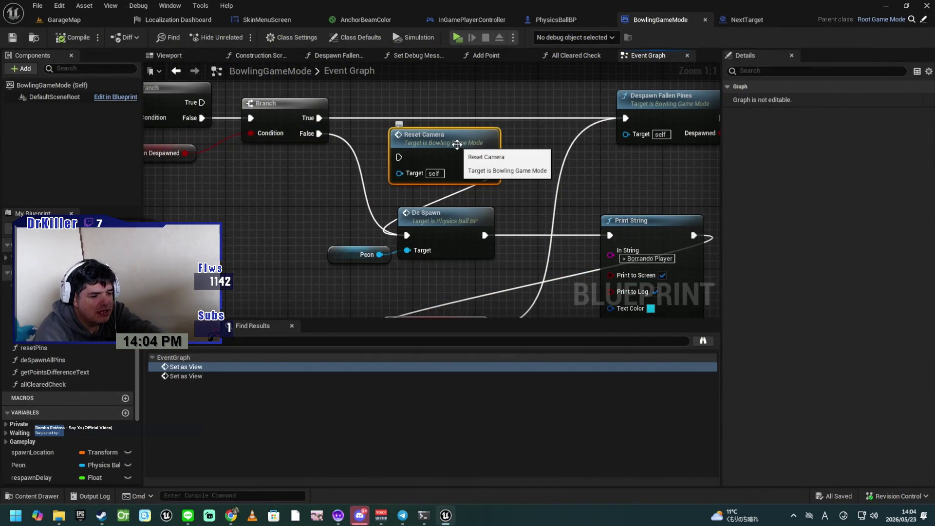
pyautogui.press('Delete')
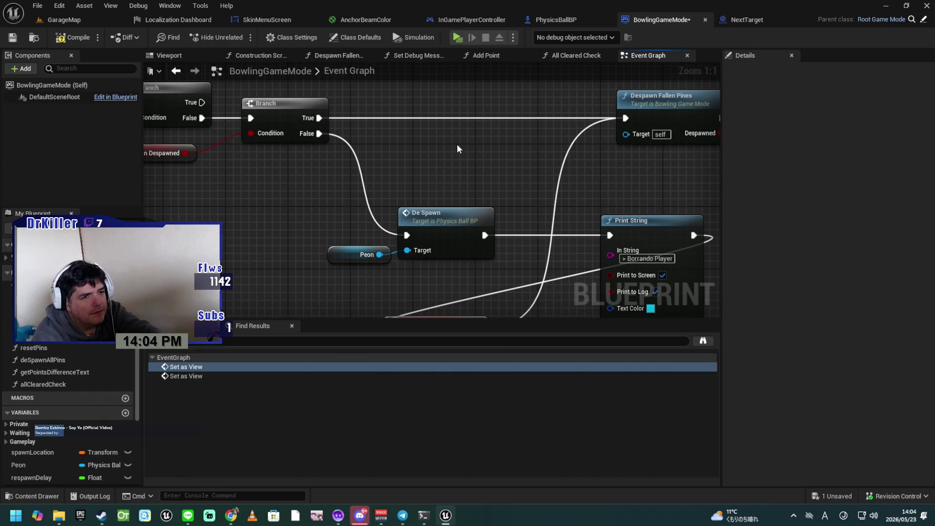
# Connect De Spawn directly to SET Peon Despawned and delete the Print String node
pyautogui.moveTo(462, 209); pyautogui.dragTo(469, 201)
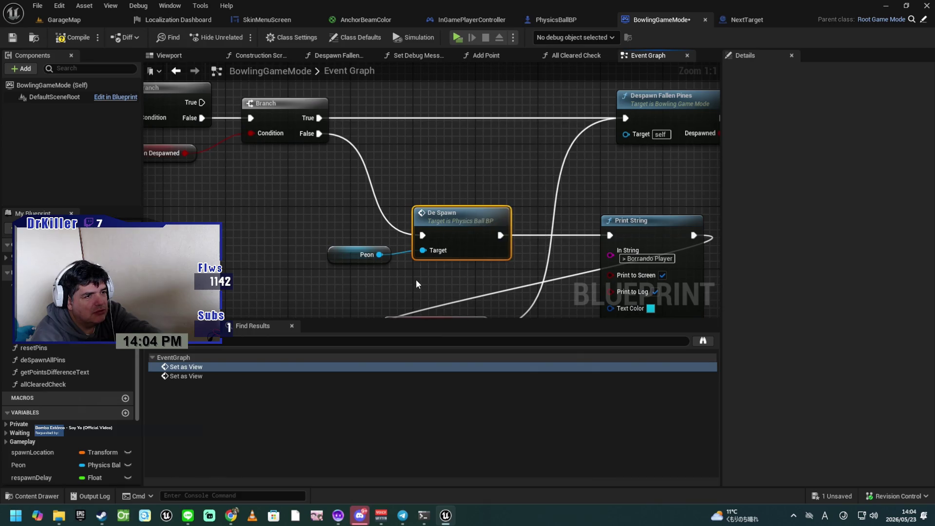
pyautogui.scroll(-3, 416, 279)
pyautogui.moveTo(408, 267); pyautogui.dragTo(407, 211)
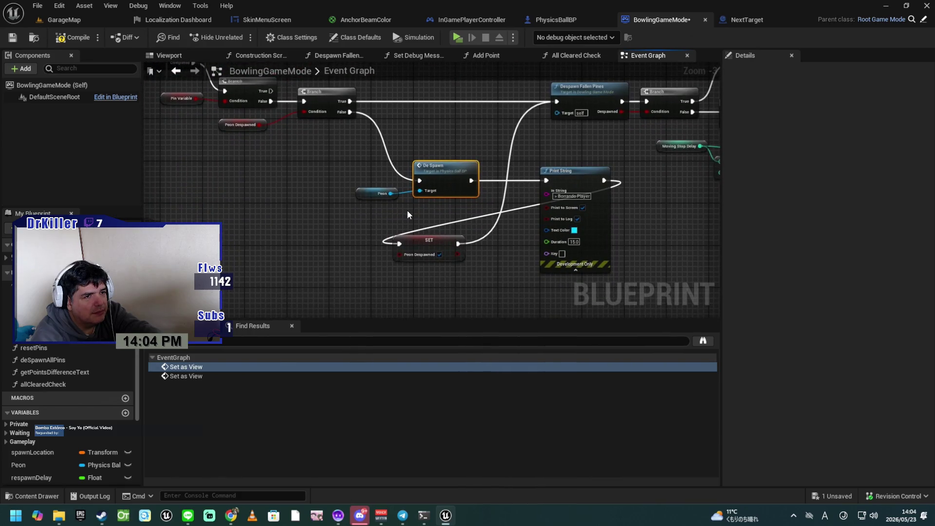
pyautogui.moveTo(470, 181); pyautogui.dragTo(399, 243)
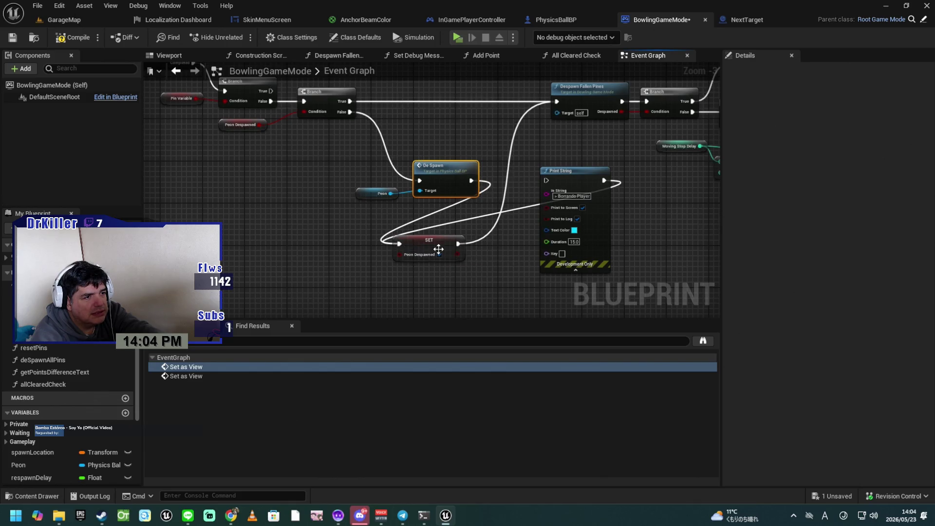
pyautogui.click(576, 176)
pyautogui.press('Delete')
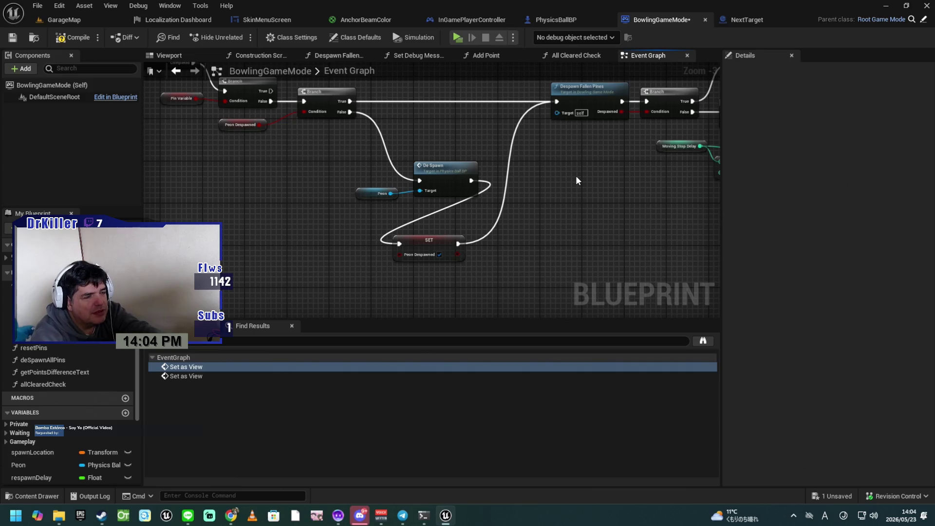
# Arrange De Spawn, the Peon getter and the Peon Despawned setter beside the Branch, then save
pyautogui.moveTo(447, 164); pyautogui.dragTo(427, 122)
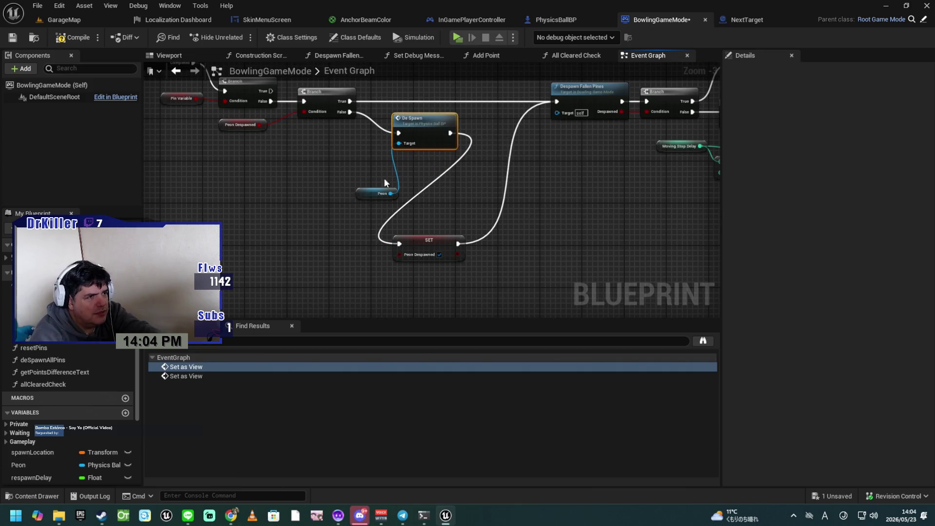
pyautogui.moveTo(360, 198); pyautogui.dragTo(406, 161)
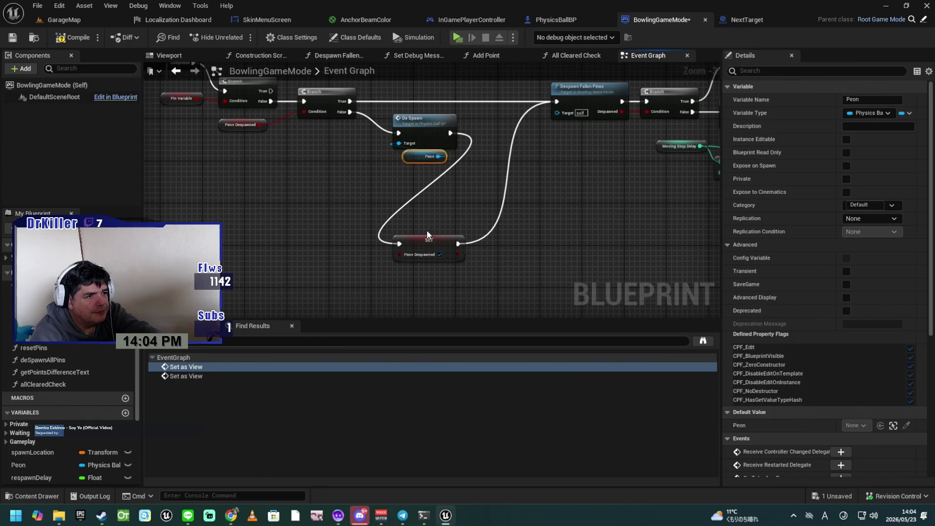
pyautogui.moveTo(431, 239); pyautogui.dragTo(427, 176)
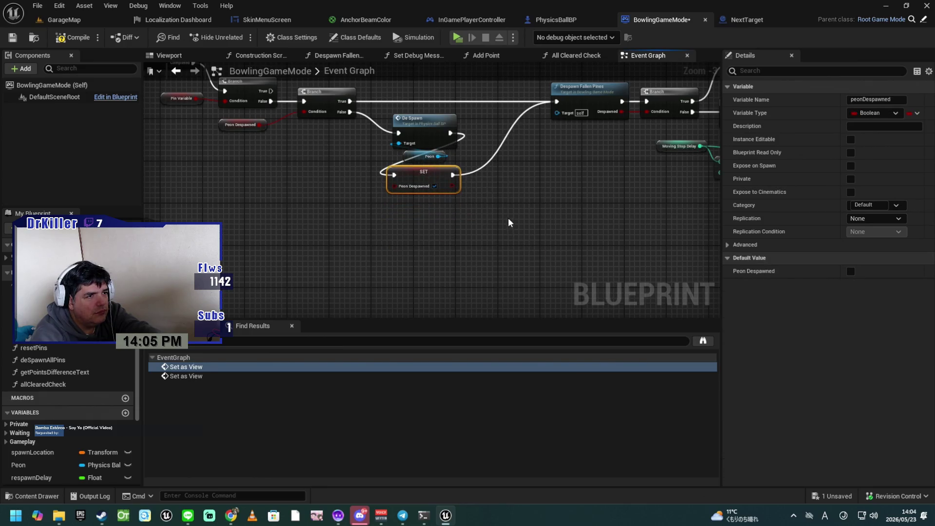
pyautogui.scroll(2, 493, 196)
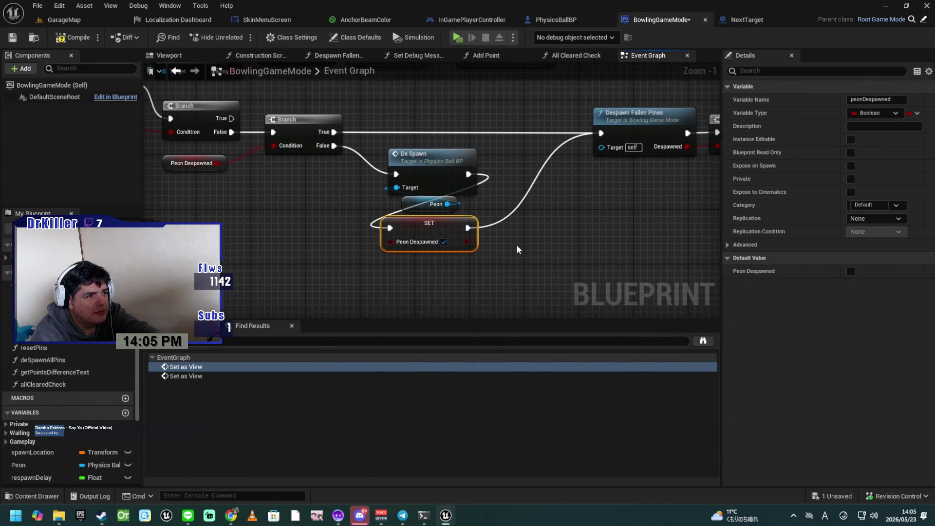
pyautogui.click(451, 254)
pyautogui.click(428, 245)
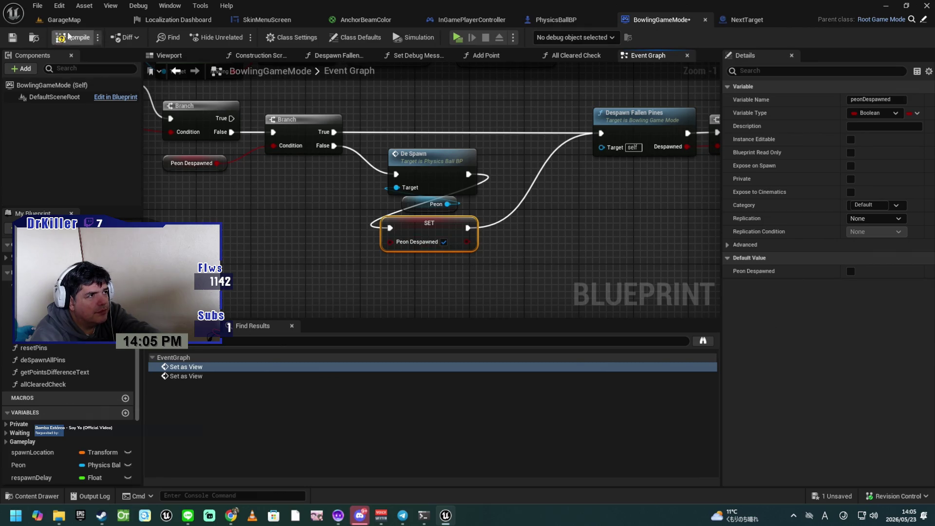
pyautogui.click(12, 39)
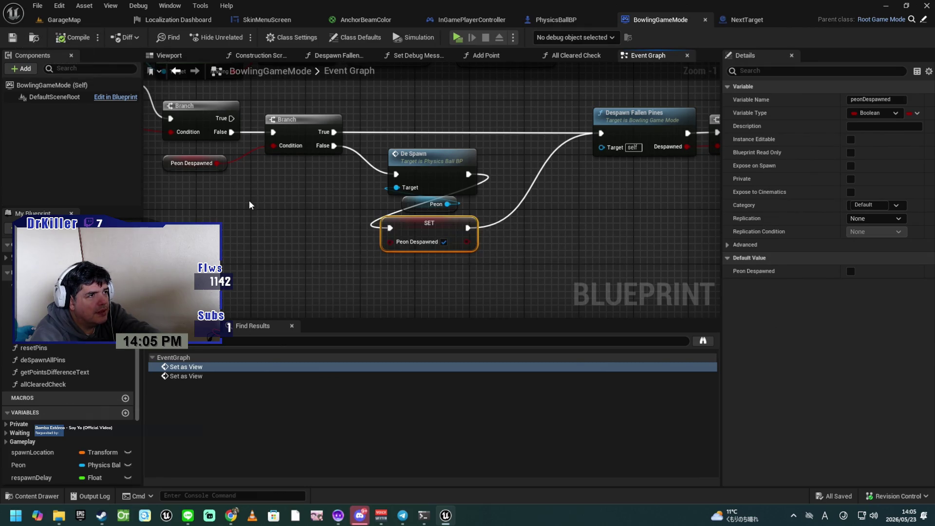
# Pan past Despawn Fallen Pines to the Despawned Pins Branch and SET Moving Stop Delay nodes
pyautogui.moveTo(326, 232)
pyautogui.mouseDown()
pyautogui.moveTo(370, 230)
pyautogui.moveTo(311, 237)
pyautogui.mouseUp()
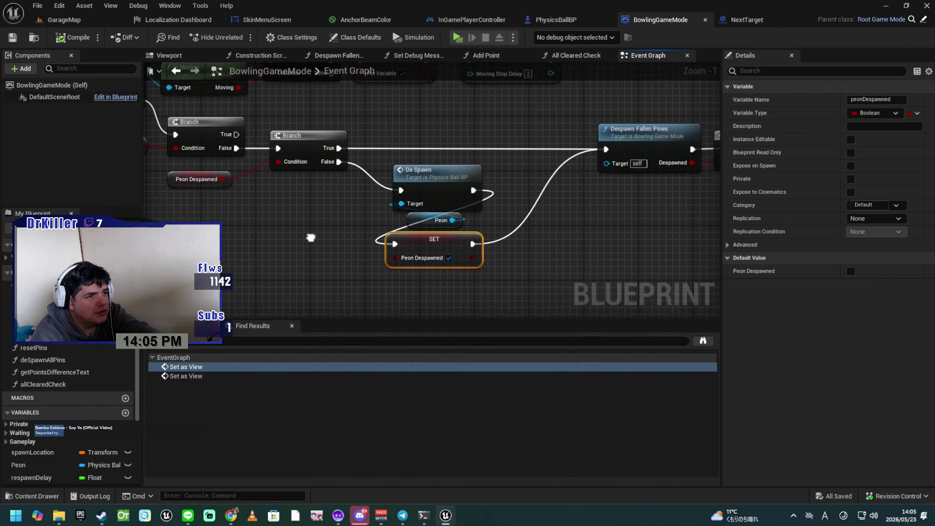
pyautogui.moveTo(563, 264)
pyautogui.mouseDown()
pyautogui.moveTo(489, 259)
pyautogui.moveTo(501, 262)
pyautogui.mouseUp()
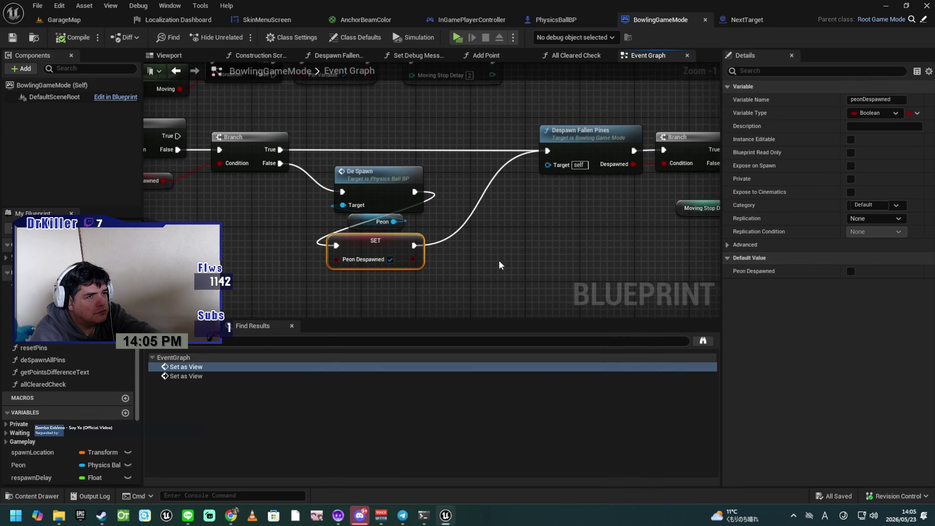
pyautogui.moveTo(564, 246); pyautogui.dragTo(432, 244)
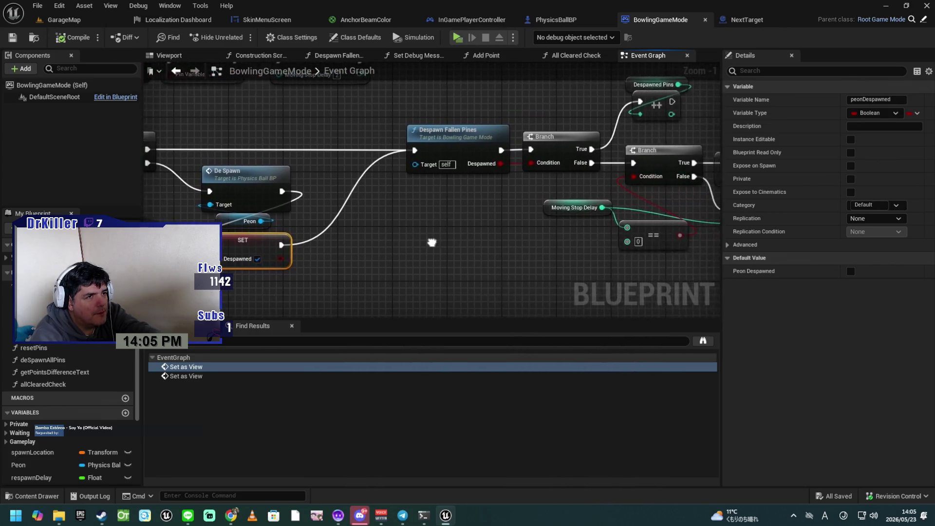
pyautogui.moveTo(490, 245); pyautogui.dragTo(349, 260)
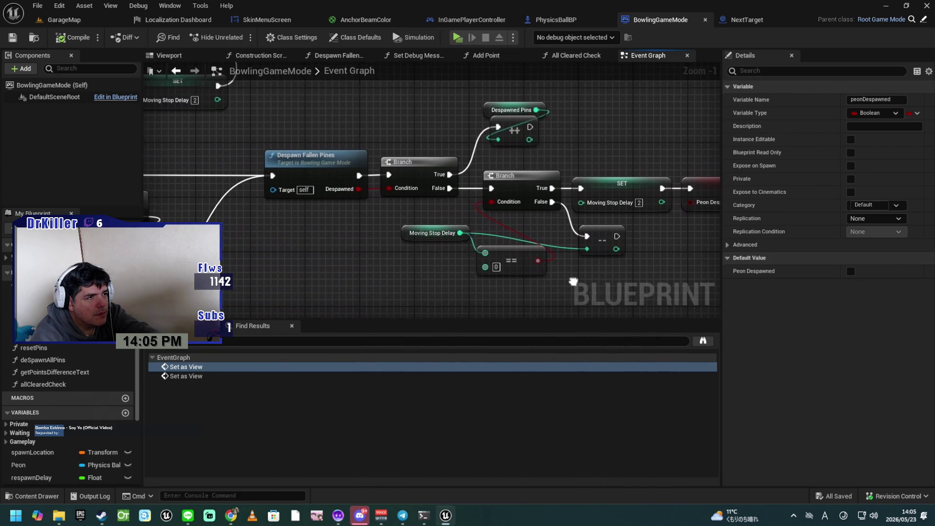
pyautogui.moveTo(578, 283); pyautogui.dragTo(579, 284)
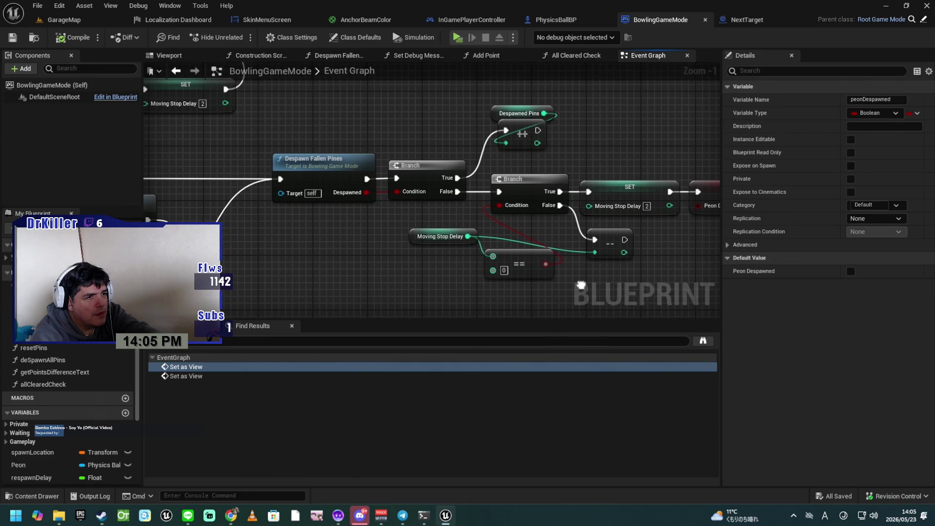
pyautogui.moveTo(545, 276); pyautogui.dragTo(486, 264)
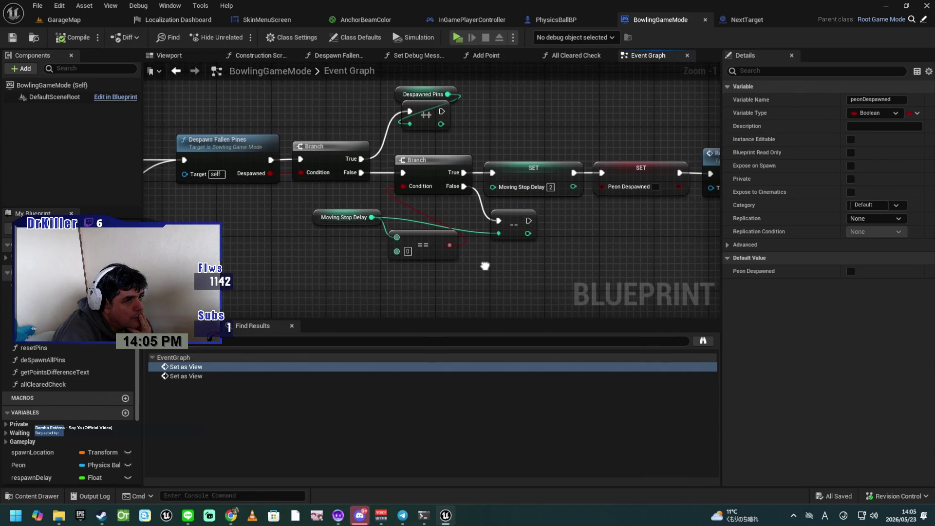
# Follow SET Peon Despawned into the Results call and jump to the Results event definition
pyautogui.moveTo(485, 267)
pyautogui.mouseDown()
pyautogui.moveTo(504, 272)
pyautogui.moveTo(432, 265)
pyautogui.moveTo(483, 261)
pyautogui.mouseUp()
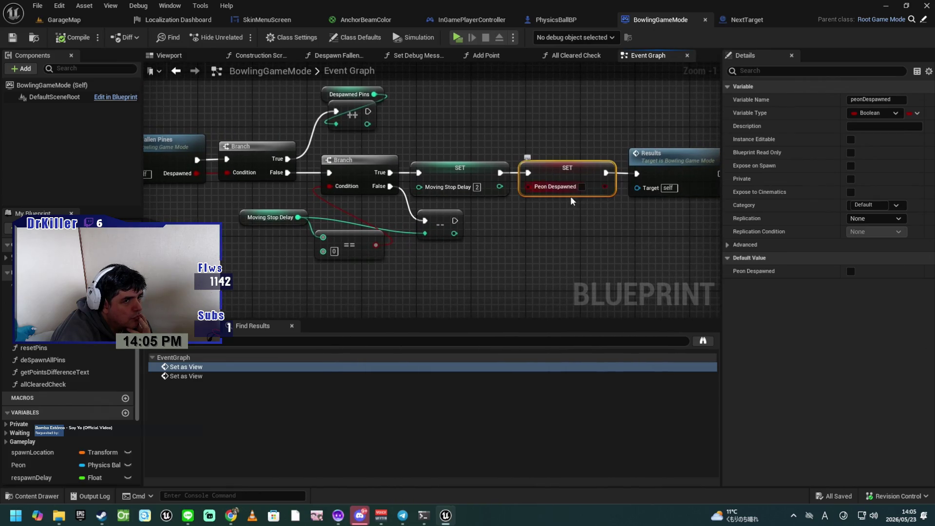
pyautogui.moveTo(620, 244)
pyautogui.mouseDown()
pyautogui.moveTo(544, 249)
pyautogui.moveTo(685, 254)
pyautogui.mouseUp()
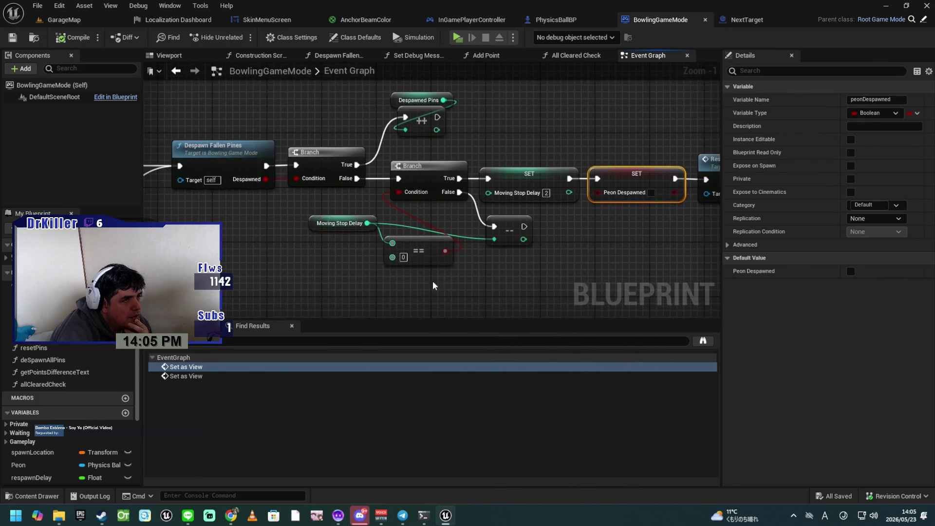
pyautogui.moveTo(309, 283)
pyautogui.mouseDown()
pyautogui.moveTo(320, 286)
pyautogui.moveTo(225, 285)
pyautogui.mouseUp()
pyautogui.moveTo(278, 273)
pyautogui.mouseDown()
pyautogui.moveTo(344, 269)
pyautogui.moveTo(292, 265)
pyautogui.moveTo(530, 271)
pyautogui.moveTo(505, 267)
pyautogui.moveTo(463, 272)
pyautogui.moveTo(578, 286)
pyautogui.moveTo(465, 272)
pyautogui.mouseUp()
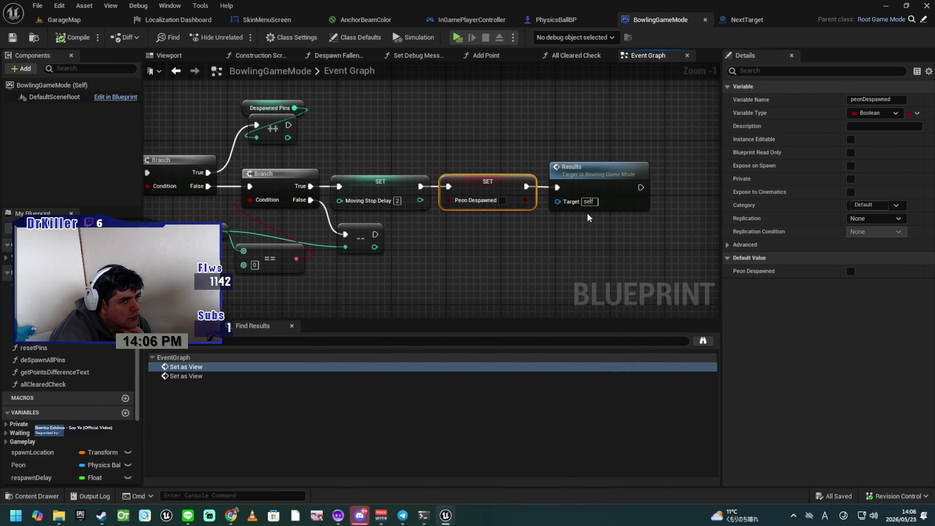
pyautogui.doubleClick(587, 174)
# Wire the Delay's Completed output straight to Enable Anchor and delete the Reset Camera call
pyautogui.moveTo(592, 284); pyautogui.dragTo(400, 267)
pyautogui.moveTo(585, 261); pyautogui.dragTo(323, 259)
pyautogui.moveTo(552, 256); pyautogui.dragTo(366, 268)
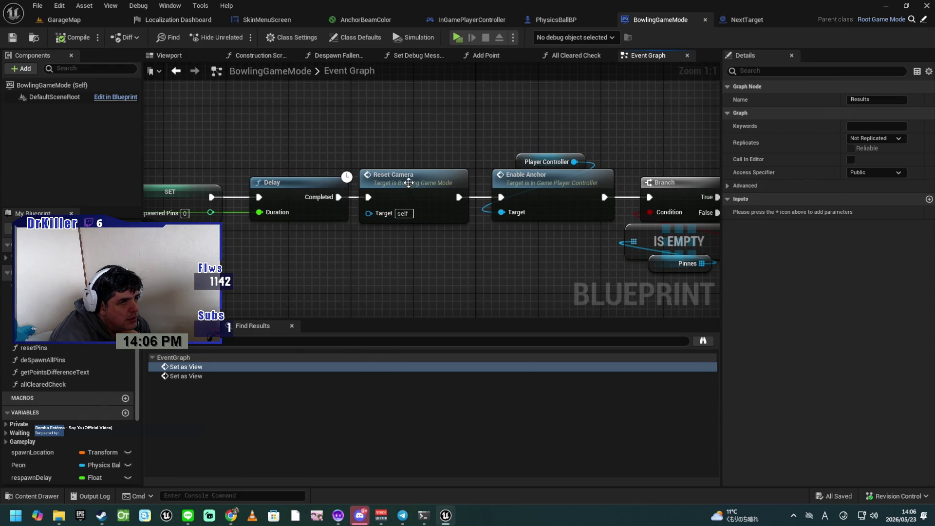
pyautogui.moveTo(409, 186); pyautogui.dragTo(416, 123)
pyautogui.moveTo(345, 196); pyautogui.dragTo(501, 197)
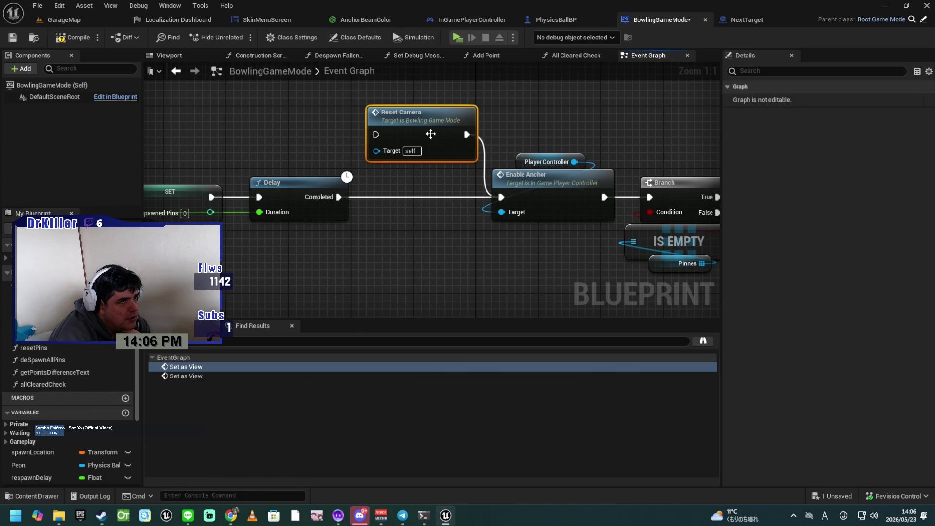
pyautogui.press('Delete')
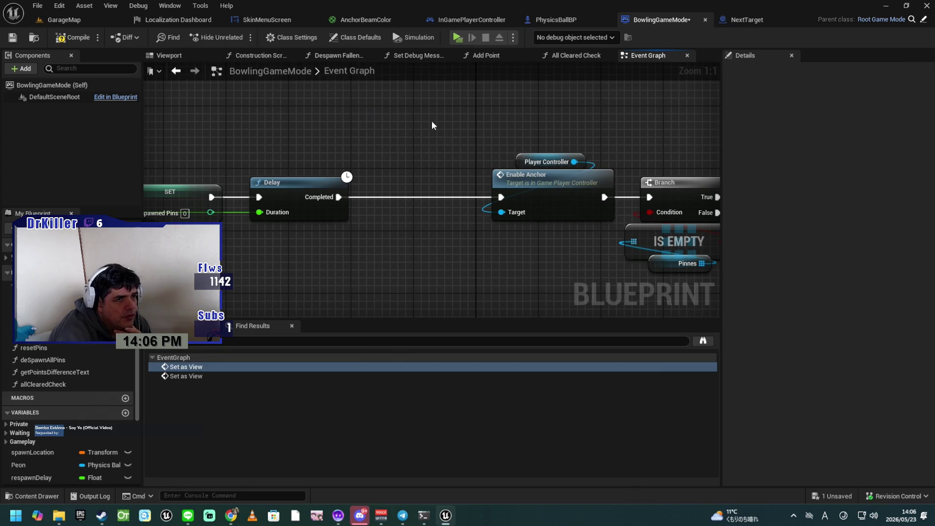
# Move Enable Anchor, Player Controller, Branch and IS EMPTY nodes left toward the Delay
pyautogui.moveTo(495, 130)
pyautogui.mouseDown()
pyautogui.moveTo(563, 209)
pyautogui.moveTo(534, 188)
pyautogui.moveTo(455, 188)
pyautogui.mouseUp()
pyautogui.moveTo(497, 252)
pyautogui.mouseDown()
pyautogui.moveTo(430, 268)
pyautogui.moveTo(369, 266)
pyautogui.mouseUp()
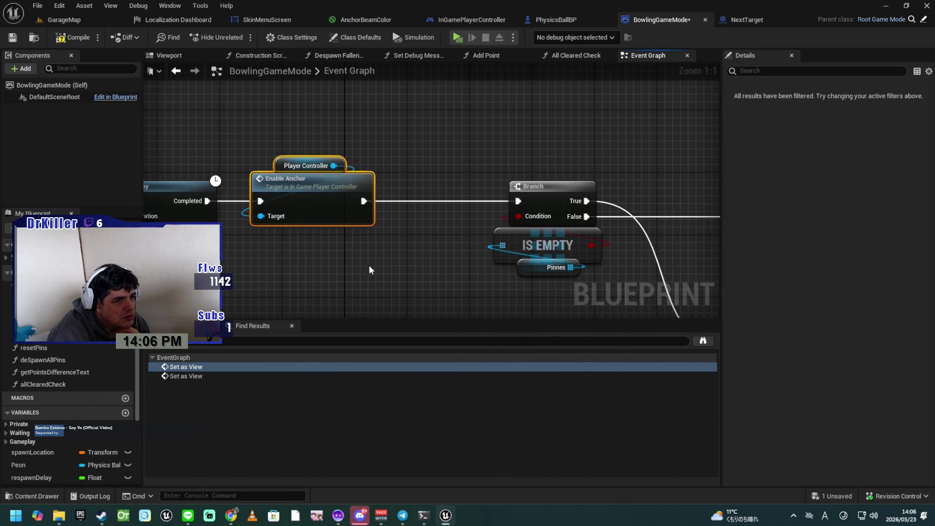
pyautogui.moveTo(476, 150)
pyautogui.mouseDown()
pyautogui.moveTo(544, 282)
pyautogui.moveTo(531, 253)
pyautogui.moveTo(509, 236)
pyautogui.moveTo(457, 237)
pyautogui.mouseUp()
pyautogui.moveTo(533, 270)
pyautogui.mouseDown()
pyautogui.moveTo(404, 244)
pyautogui.moveTo(388, 257)
pyautogui.mouseUp()
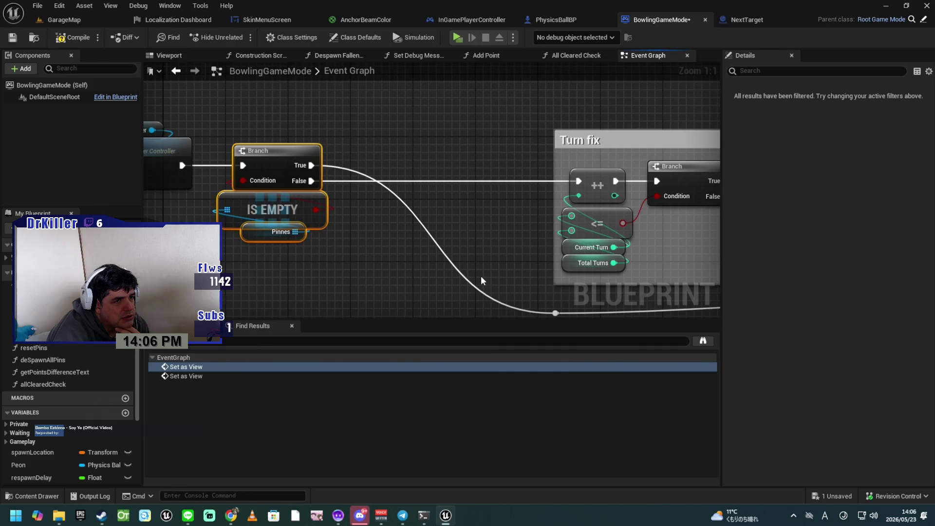
pyautogui.scroll(-2, 483, 281)
pyautogui.moveTo(484, 267)
pyautogui.mouseDown()
pyautogui.moveTo(396, 242)
pyautogui.moveTo(326, 202)
pyautogui.moveTo(264, 214)
pyautogui.mouseUp()
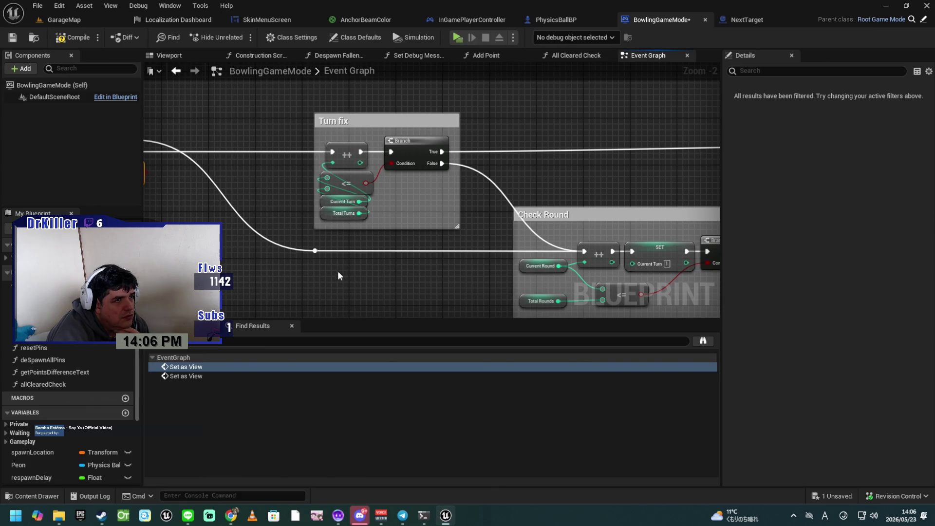
pyautogui.scroll(2, 282, 212)
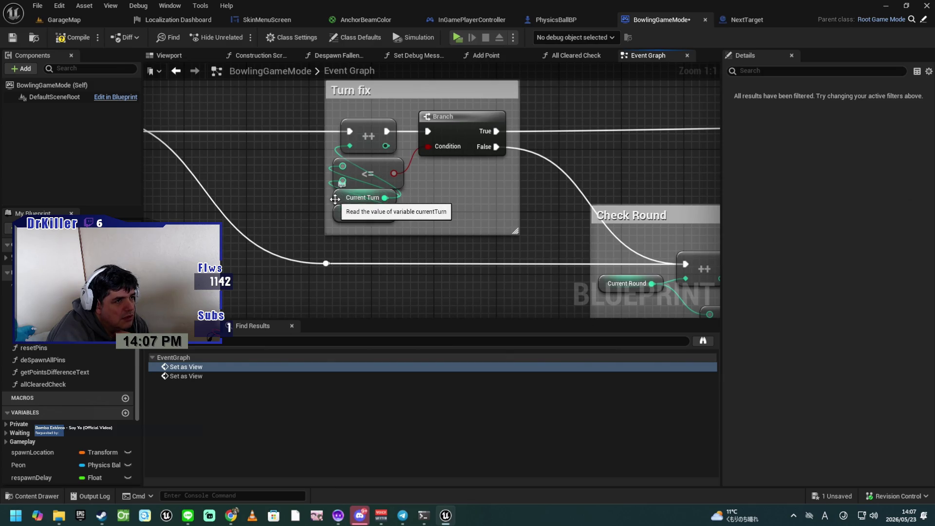
pyautogui.click(342, 215)
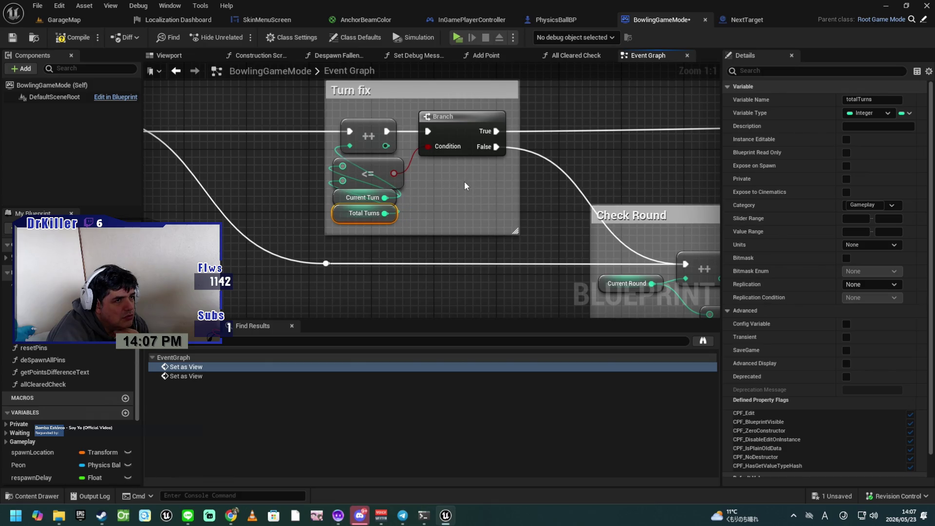
pyautogui.moveTo(477, 177)
pyautogui.mouseDown()
pyautogui.moveTo(392, 166)
pyautogui.moveTo(313, 179)
pyautogui.mouseUp()
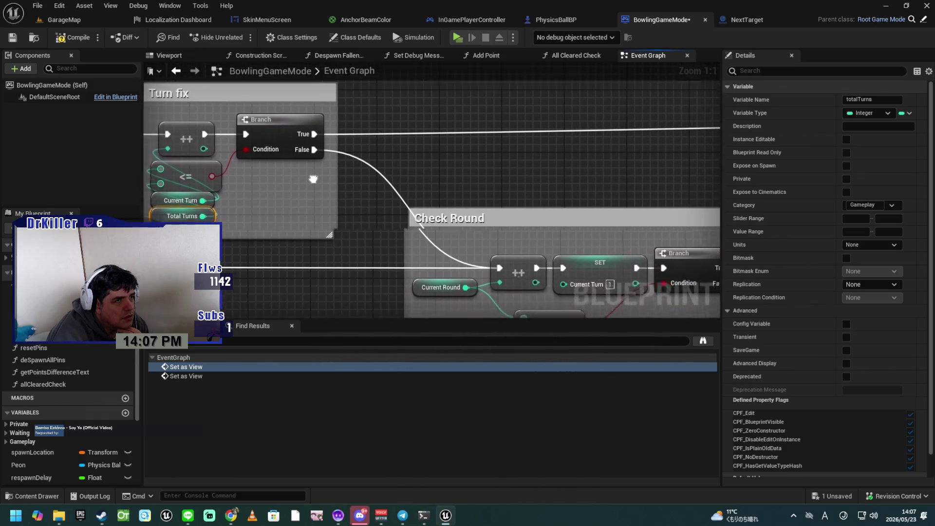
pyautogui.moveTo(501, 153)
pyautogui.mouseDown()
pyautogui.moveTo(461, 240)
pyautogui.moveTo(486, 194)
pyautogui.mouseUp()
pyautogui.moveTo(343, 196); pyautogui.dragTo(347, 197)
# Add a Reset Camera call after the SET Bowling State node, then compile and save BowlingGameMode
pyautogui.moveTo(479, 180); pyautogui.dragTo(542, 179)
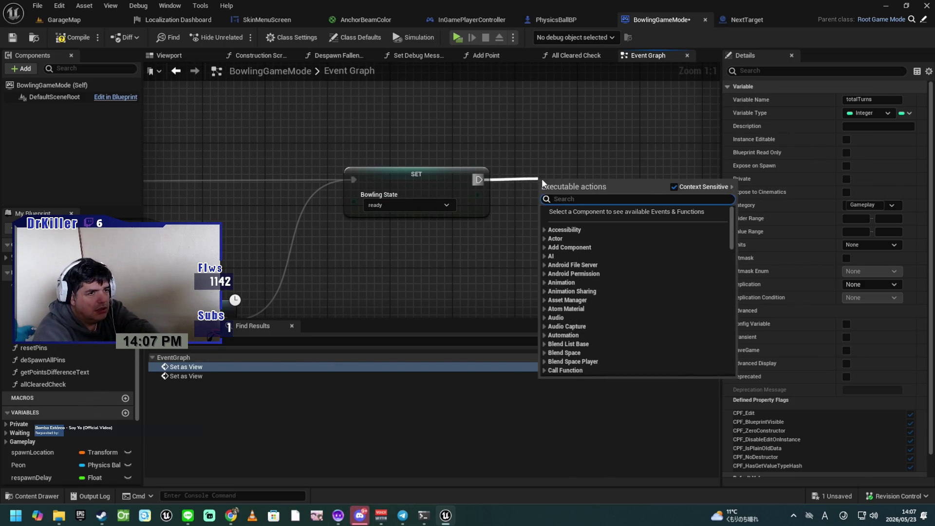
pyautogui.write('reset cam')
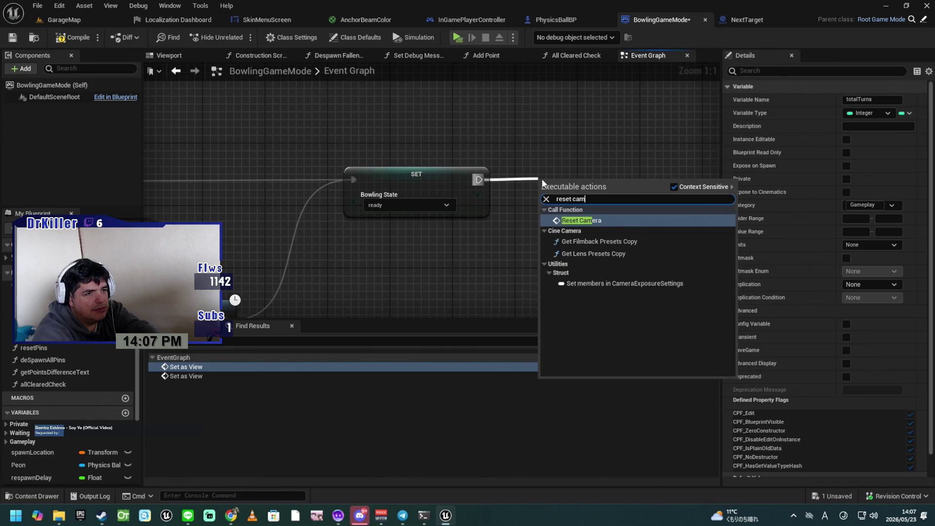
pyautogui.press('Return')
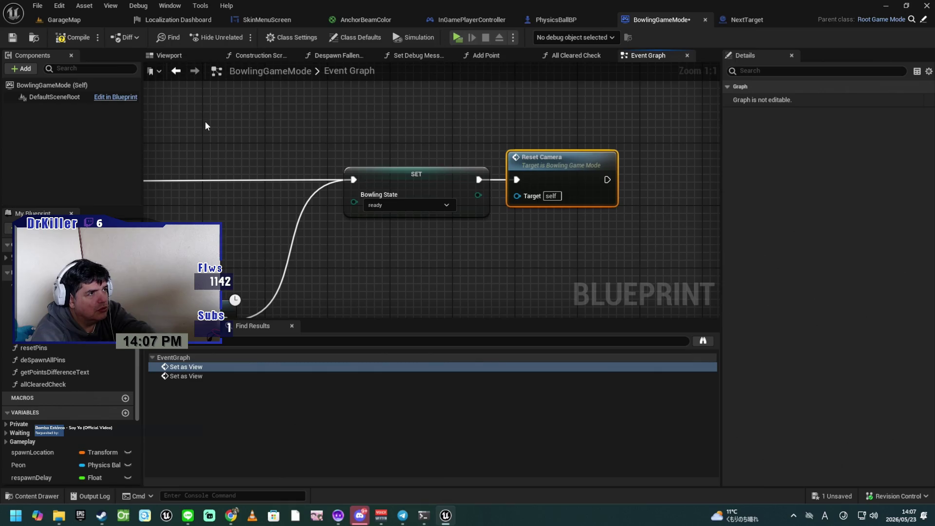
pyautogui.click(70, 39)
pyautogui.click(15, 39)
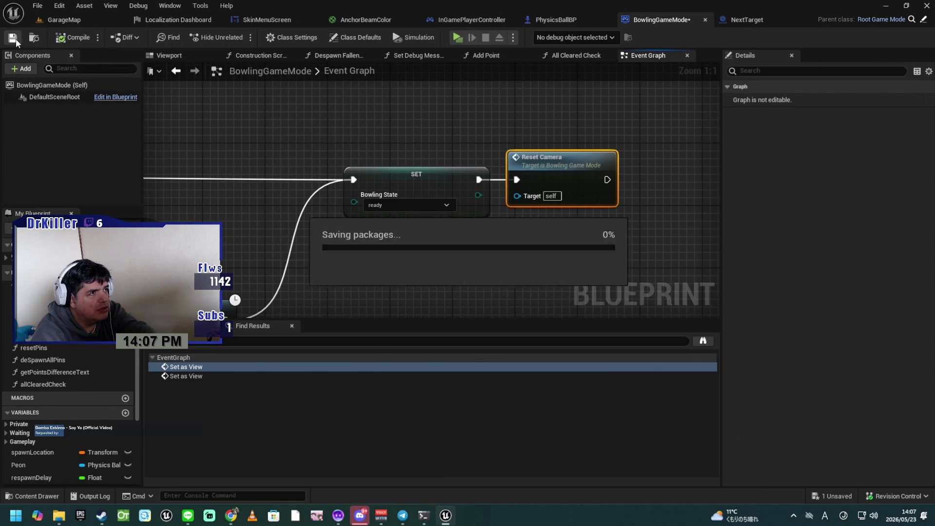
pyautogui.moveTo(331, 270)
pyautogui.mouseDown()
pyautogui.moveTo(367, 232)
pyautogui.moveTo(490, 183)
pyautogui.moveTo(391, 186)
pyautogui.moveTo(622, 192)
pyautogui.moveTo(544, 228)
pyautogui.moveTo(518, 224)
pyautogui.moveTo(532, 219)
pyautogui.mouseUp()
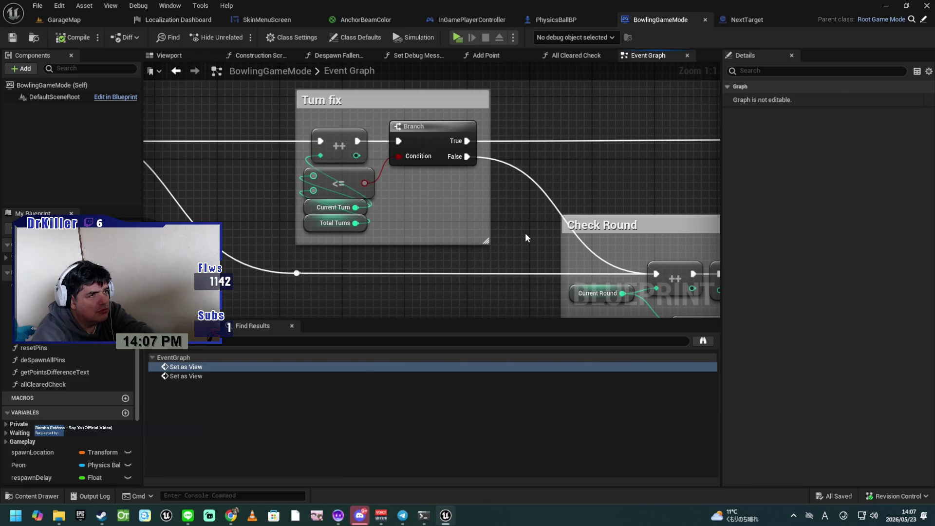
pyautogui.moveTo(530, 233); pyautogui.dragTo(473, 224)
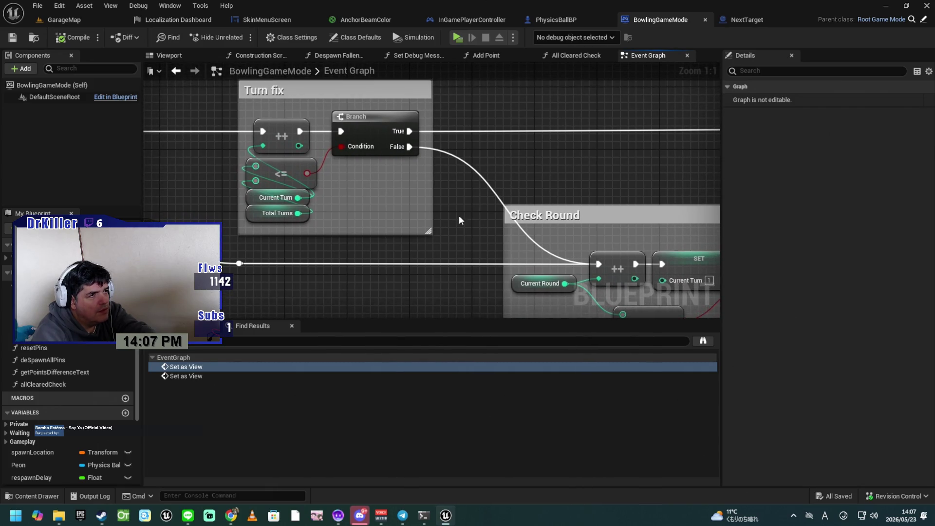
pyautogui.click(376, 128)
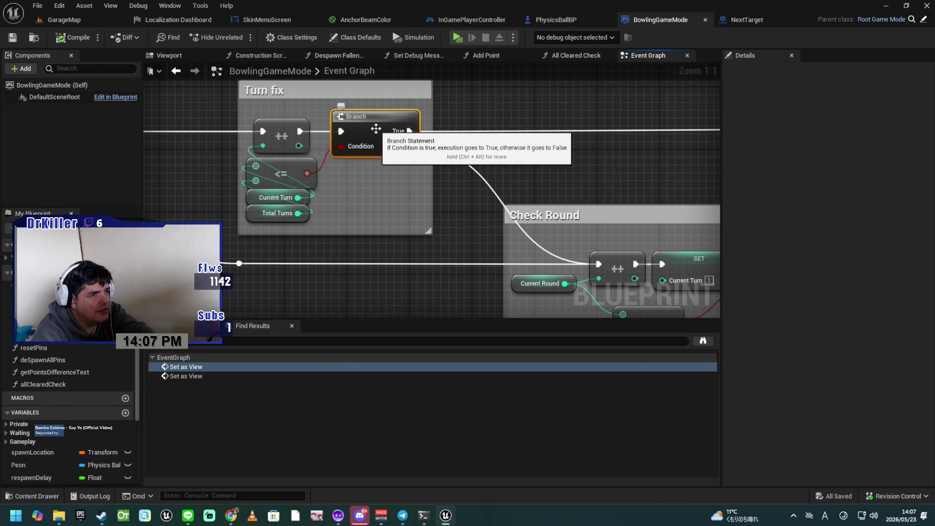
pyautogui.moveTo(468, 209); pyautogui.dragTo(338, 132)
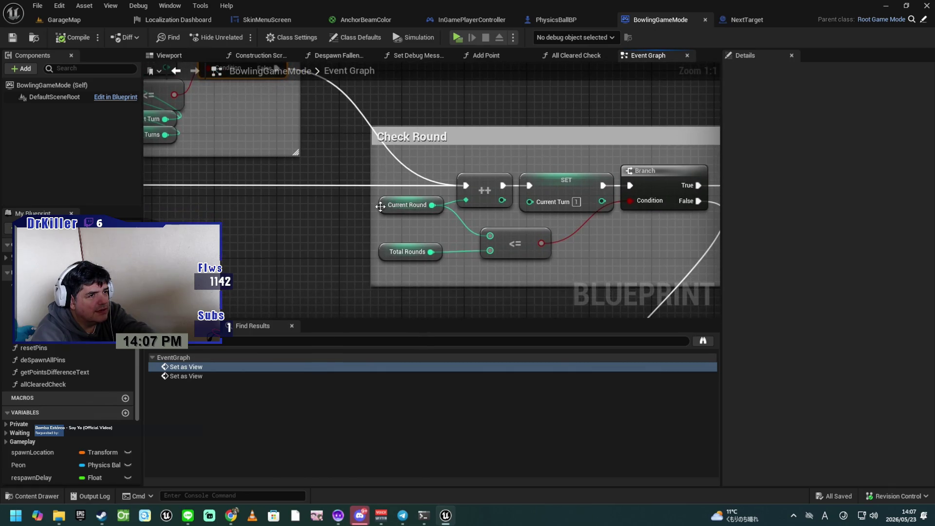
pyautogui.moveTo(490, 274); pyautogui.dragTo(327, 253)
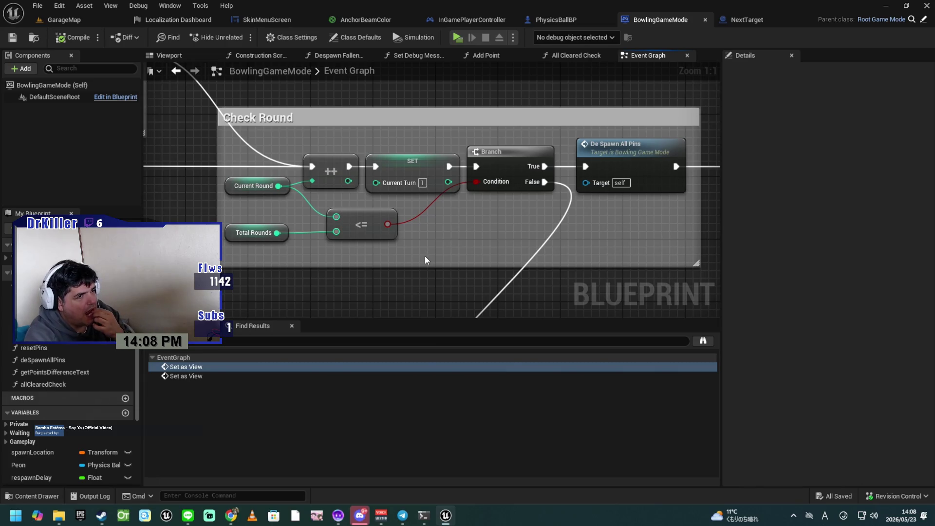
pyautogui.moveTo(440, 239)
pyautogui.mouseDown()
pyautogui.moveTo(452, 217)
pyautogui.moveTo(407, 154)
pyautogui.mouseUp()
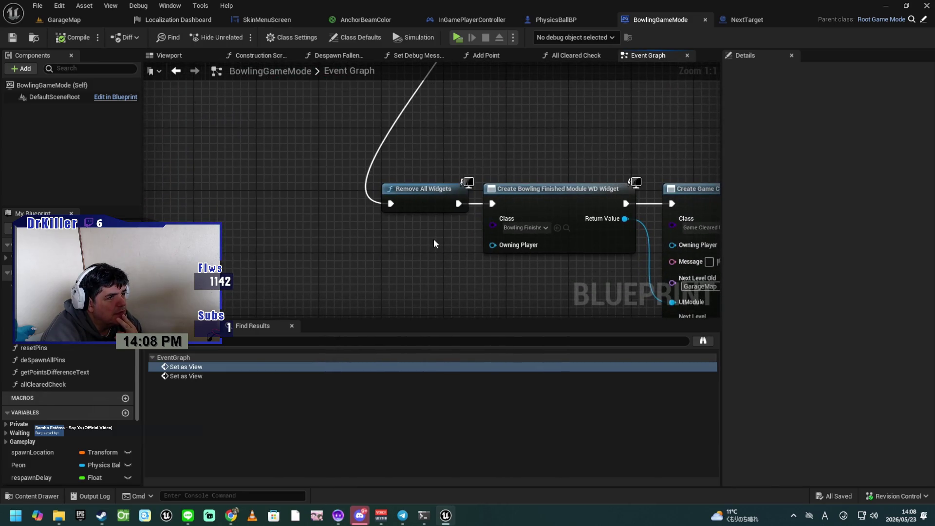
pyautogui.moveTo(436, 239); pyautogui.dragTo(395, 233)
pyautogui.moveTo(324, 225)
pyautogui.mouseDown()
pyautogui.moveTo(378, 307)
pyautogui.moveTo(452, 306)
pyautogui.mouseUp()
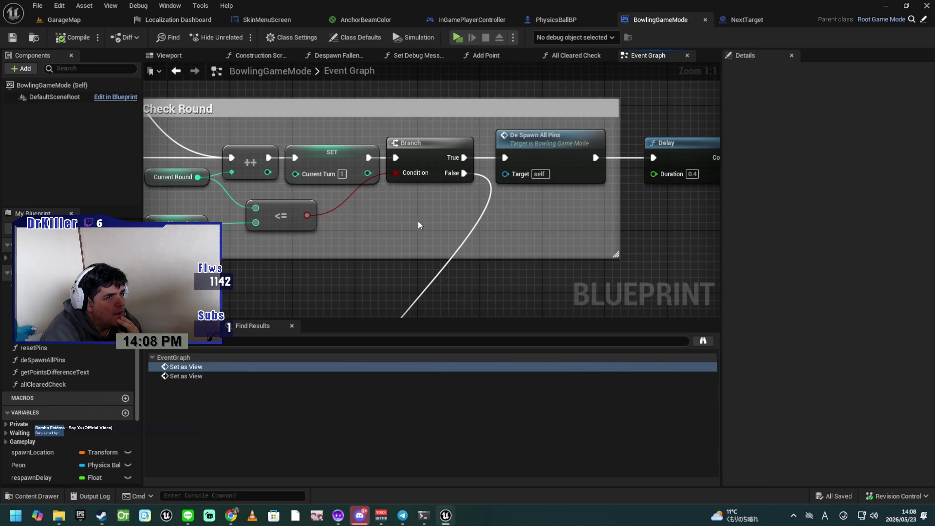
pyautogui.moveTo(437, 234); pyautogui.dragTo(344, 230)
pyautogui.click(469, 142)
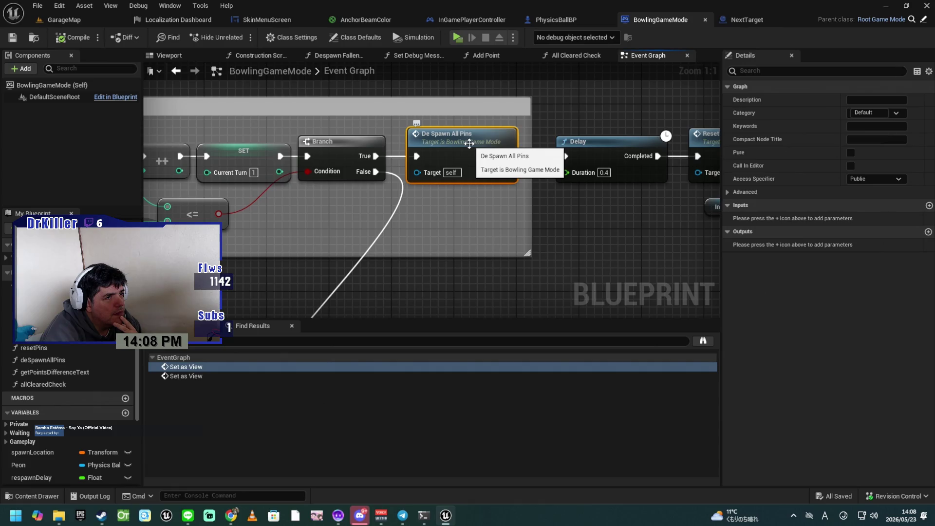
pyautogui.doubleClick(470, 142)
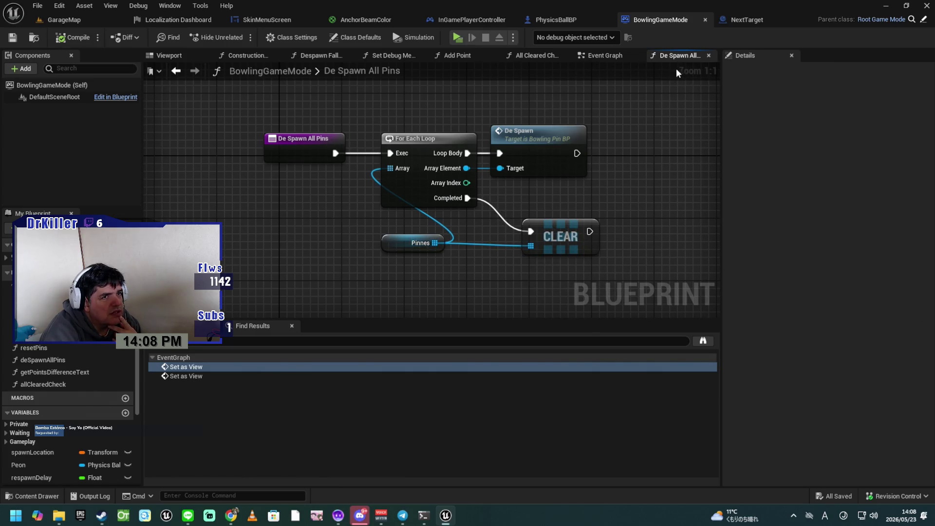
# Go back to the Event Graph and bring the Check Round nodes into view
pyautogui.click(593, 54)
pyautogui.moveTo(428, 220)
pyautogui.mouseDown()
pyautogui.moveTo(596, 205)
pyautogui.moveTo(584, 240)
pyautogui.mouseUp()
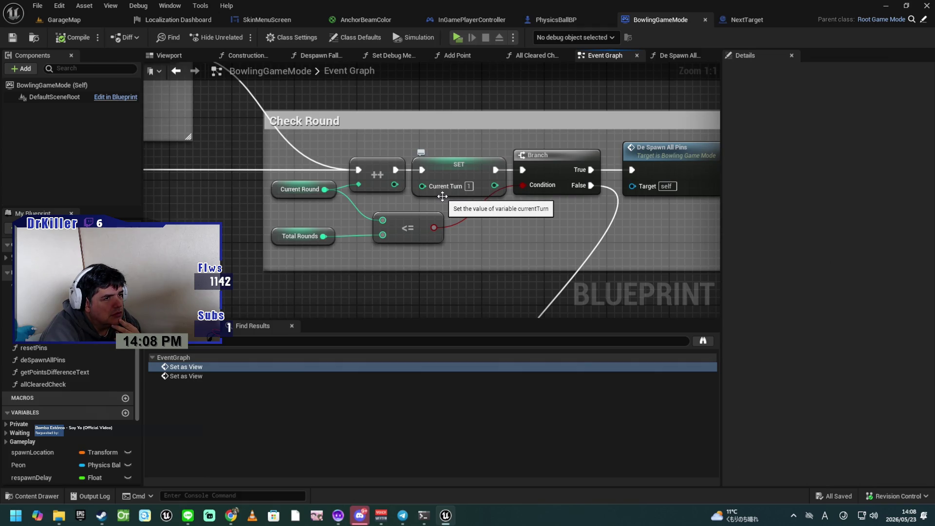
pyautogui.moveTo(499, 215)
pyautogui.mouseDown()
pyautogui.moveTo(405, 196)
pyautogui.moveTo(367, 203)
pyautogui.mouseUp()
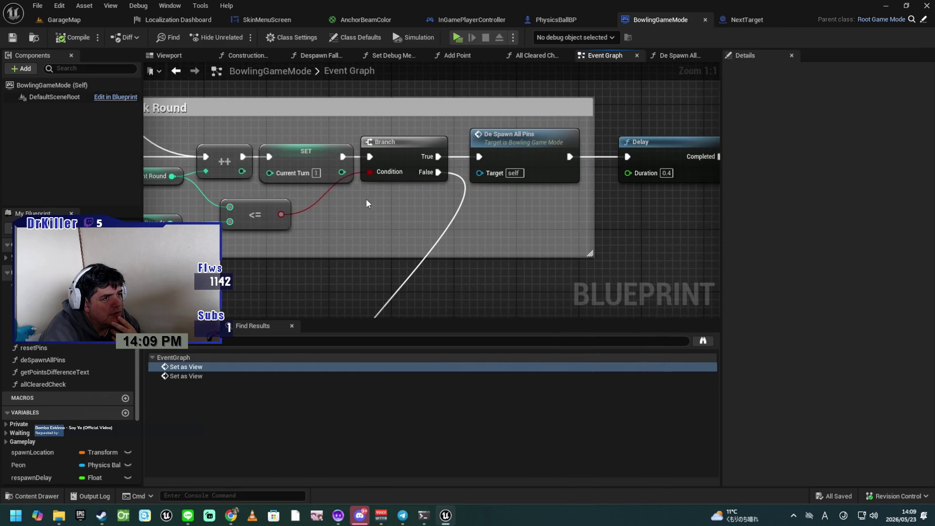
pyautogui.moveTo(515, 200); pyautogui.dragTo(481, 194)
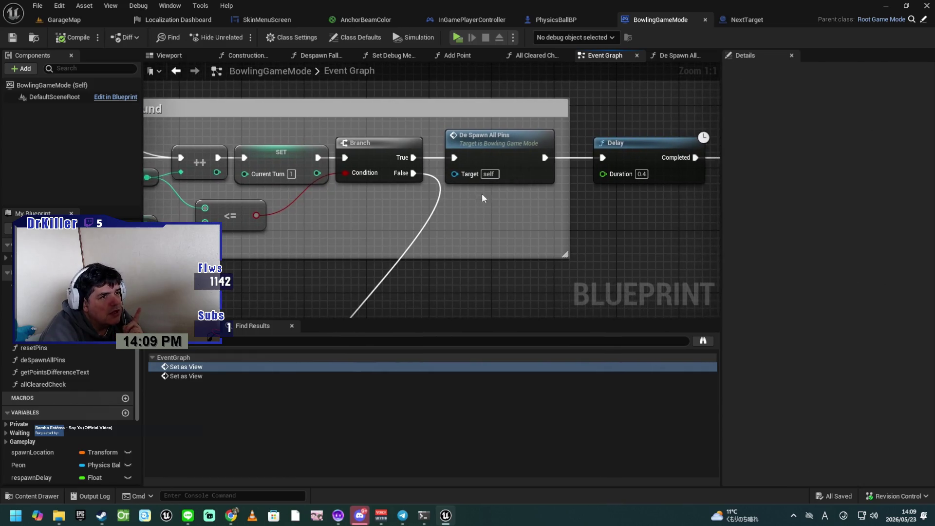
pyautogui.click(513, 161)
pyautogui.moveTo(657, 153); pyautogui.dragTo(485, 164)
pyautogui.click(485, 164)
pyautogui.moveTo(574, 234); pyautogui.dragTo(435, 226)
pyautogui.click(513, 156)
pyautogui.moveTo(557, 240); pyautogui.dragTo(425, 253)
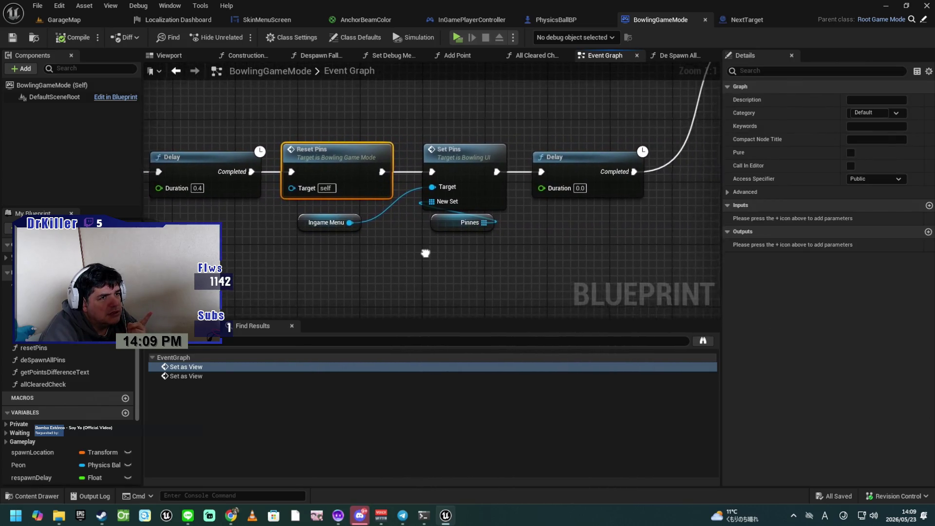
pyautogui.moveTo(547, 234)
pyautogui.mouseDown()
pyautogui.moveTo(424, 278)
pyautogui.moveTo(400, 302)
pyautogui.moveTo(469, 262)
pyautogui.moveTo(401, 262)
pyautogui.mouseUp()
pyautogui.moveTo(454, 286)
pyautogui.mouseDown()
pyautogui.moveTo(579, 146)
pyautogui.moveTo(665, 163)
pyautogui.moveTo(645, 203)
pyautogui.moveTo(442, 236)
pyautogui.moveTo(562, 304)
pyautogui.moveTo(536, 331)
pyautogui.moveTo(429, 317)
pyautogui.moveTo(564, 255)
pyautogui.moveTo(462, 285)
pyautogui.moveTo(584, 282)
pyautogui.moveTo(752, 259)
pyautogui.mouseUp()
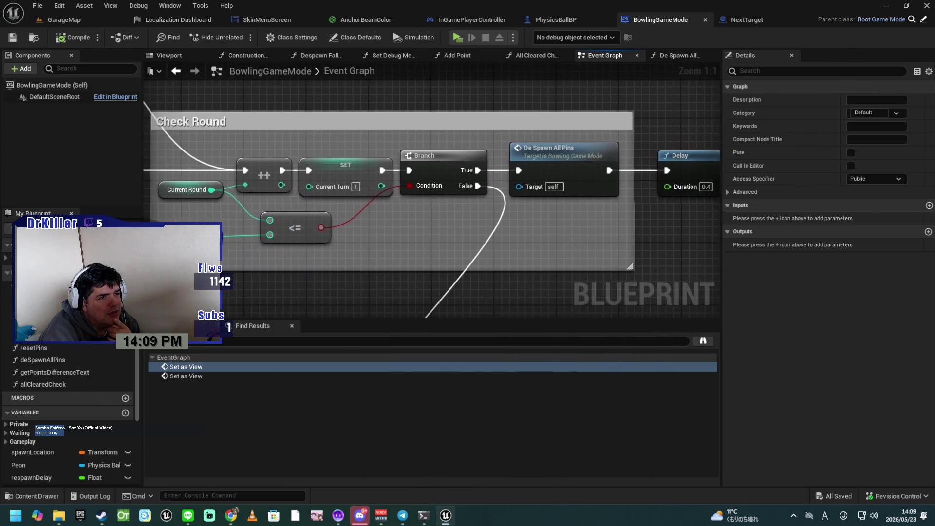
pyautogui.moveTo(387, 250)
pyautogui.mouseDown()
pyautogui.moveTo(435, 255)
pyautogui.moveTo(504, 241)
pyautogui.moveTo(473, 79)
pyautogui.moveTo(470, 245)
pyautogui.mouseUp()
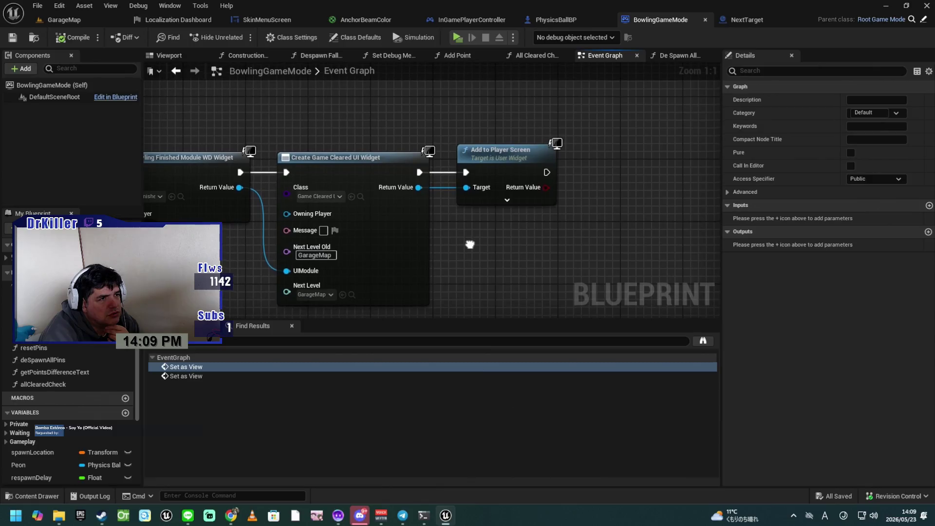
pyautogui.scroll(-4, 472, 243)
pyautogui.moveTo(445, 184)
pyautogui.mouseDown()
pyautogui.moveTo(528, 279)
pyautogui.moveTo(640, 294)
pyautogui.moveTo(378, 255)
pyautogui.moveTo(553, 283)
pyautogui.mouseUp()
pyautogui.scroll(2, 385, 254)
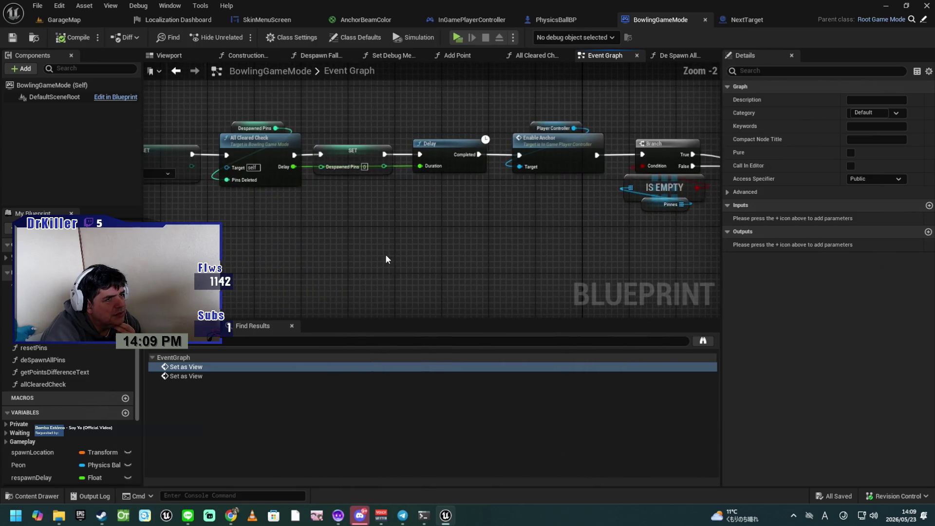
pyautogui.moveTo(473, 247); pyautogui.dragTo(317, 286)
pyautogui.scroll(-3, 413, 267)
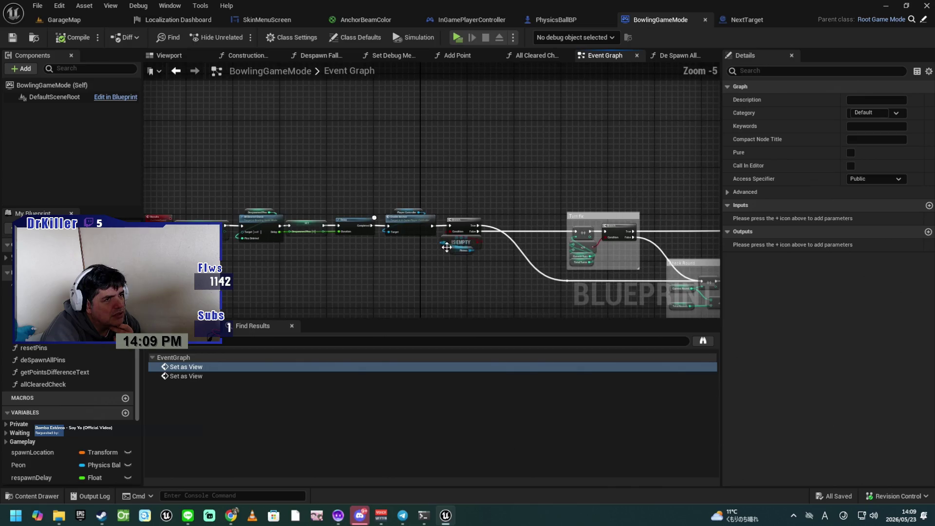
pyautogui.moveTo(395, 273)
pyautogui.mouseDown()
pyautogui.moveTo(308, 273)
pyautogui.moveTo(548, 276)
pyautogui.mouseUp()
pyautogui.scroll(3, 559, 261)
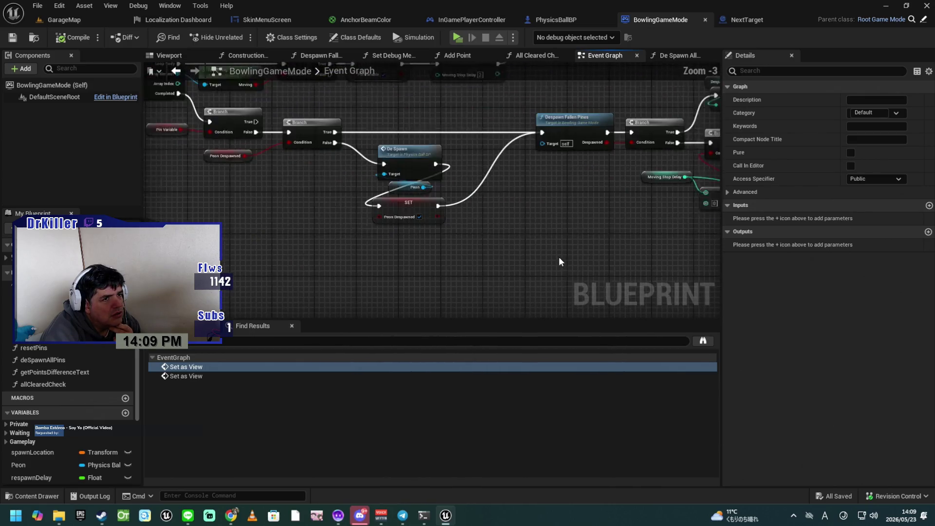
pyautogui.moveTo(375, 271)
pyautogui.mouseDown()
pyautogui.moveTo(277, 271)
pyautogui.moveTo(541, 273)
pyautogui.moveTo(515, 275)
pyautogui.moveTo(636, 256)
pyautogui.moveTo(550, 260)
pyautogui.mouseUp()
pyautogui.moveTo(479, 287)
pyautogui.mouseDown()
pyautogui.moveTo(526, 248)
pyautogui.moveTo(572, 154)
pyautogui.moveTo(363, 263)
pyautogui.moveTo(554, 138)
pyautogui.moveTo(687, 247)
pyautogui.moveTo(639, 257)
pyautogui.mouseUp()
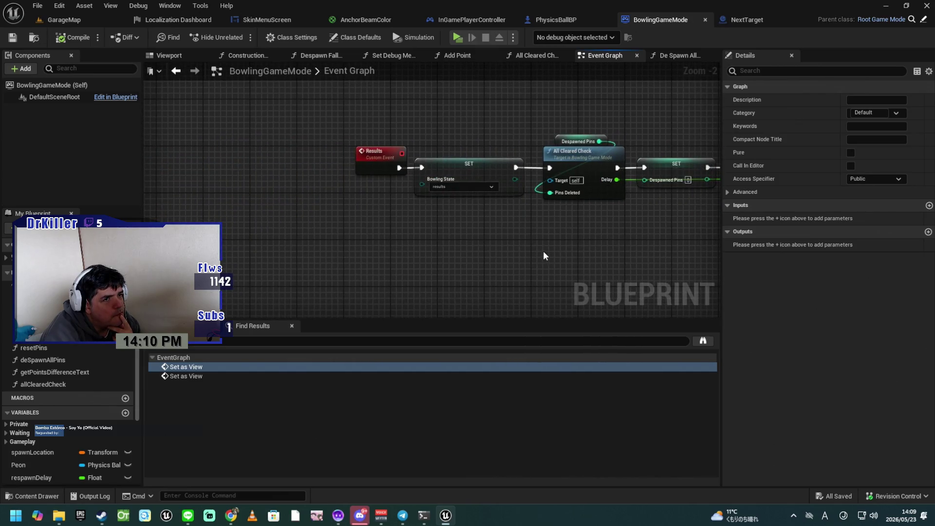
pyautogui.scroll(1, 543, 249)
pyautogui.moveTo(597, 234); pyautogui.dragTo(460, 257)
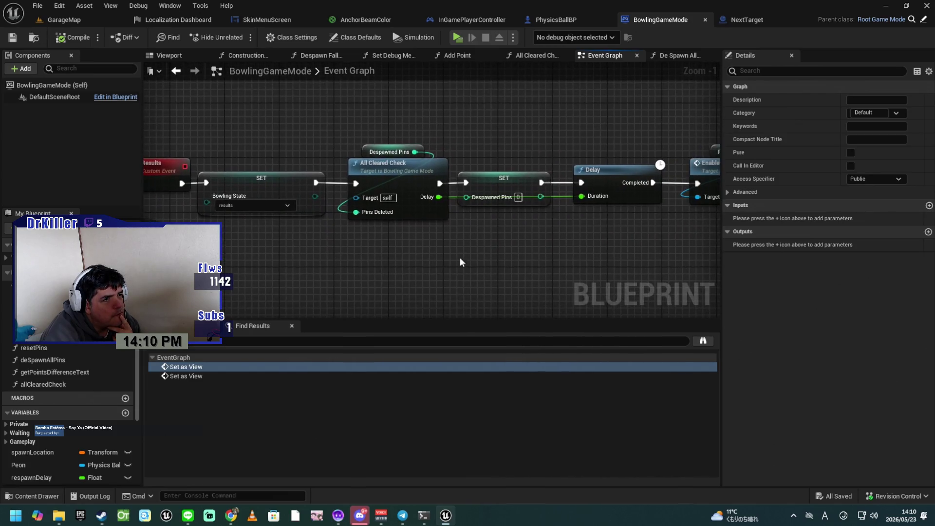
pyautogui.rightClick(559, 263)
# Open All Cleared Check and inspect its Add Point and Play Spare scoring nodes
pyautogui.doubleClick(408, 171)
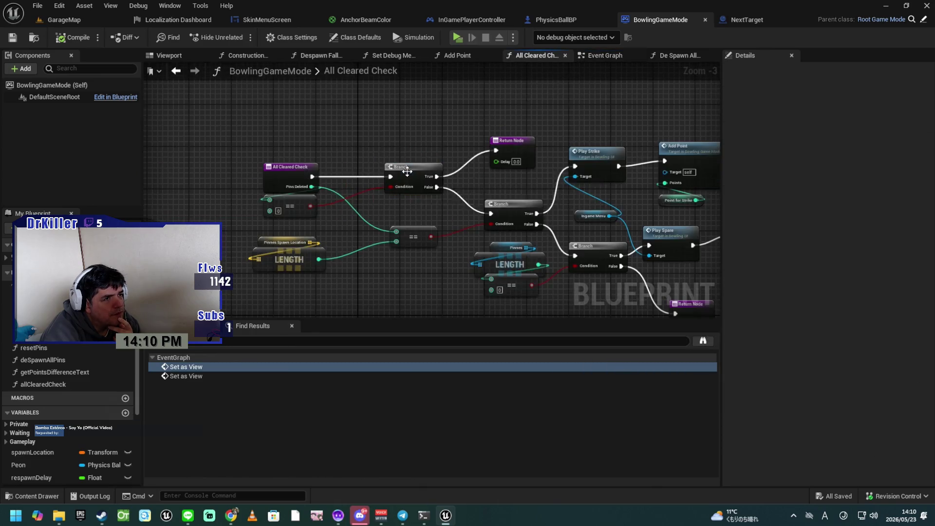
pyautogui.moveTo(460, 268)
pyautogui.mouseDown()
pyautogui.moveTo(301, 290)
pyautogui.moveTo(180, 265)
pyautogui.mouseUp()
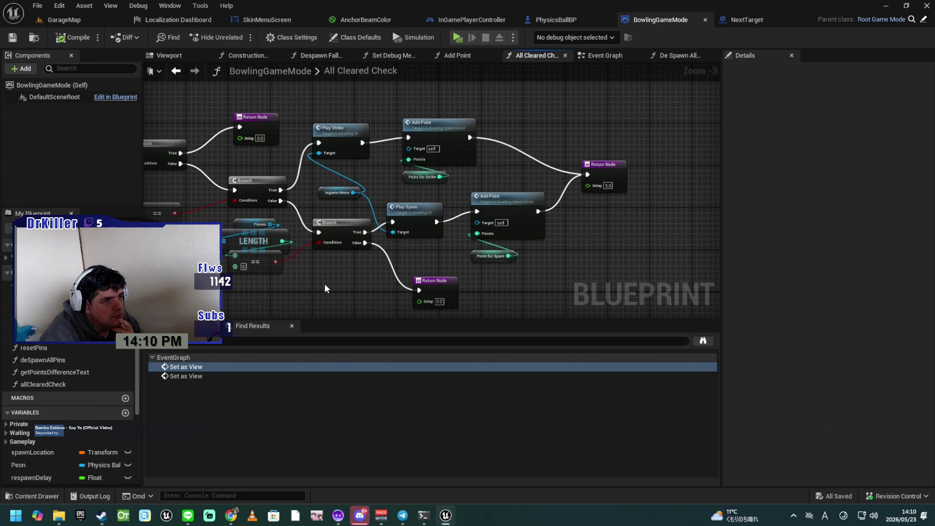
pyautogui.scroll(1, 326, 289)
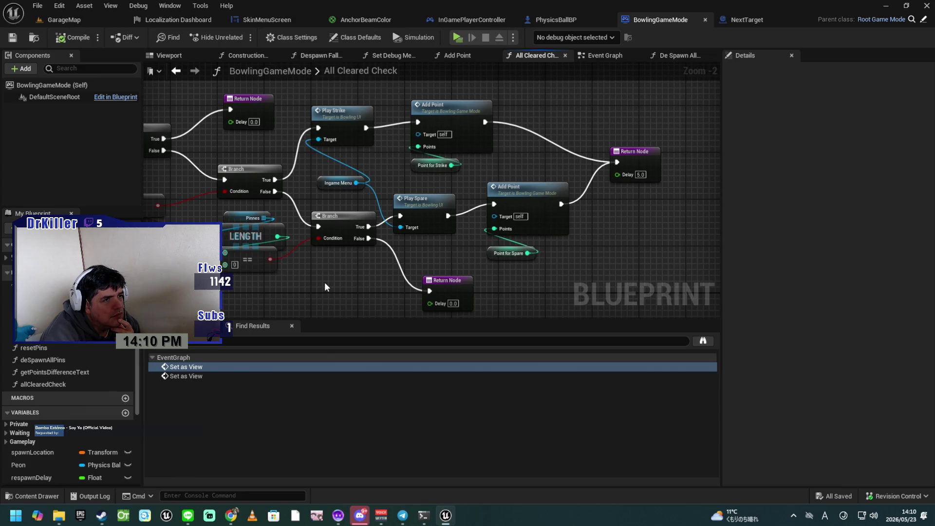
pyautogui.moveTo(326, 287)
pyautogui.mouseDown()
pyautogui.moveTo(356, 308)
pyautogui.moveTo(601, 293)
pyautogui.moveTo(493, 291)
pyautogui.moveTo(395, 270)
pyautogui.moveTo(312, 280)
pyautogui.mouseUp()
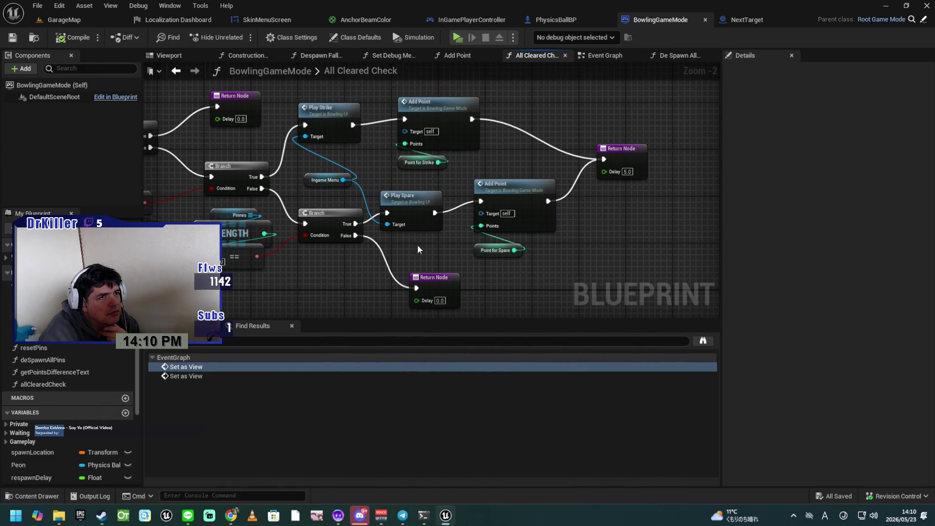
# Return to the Event Graph, save BowlingGameMode, and launch a playtest
pyautogui.click(605, 56)
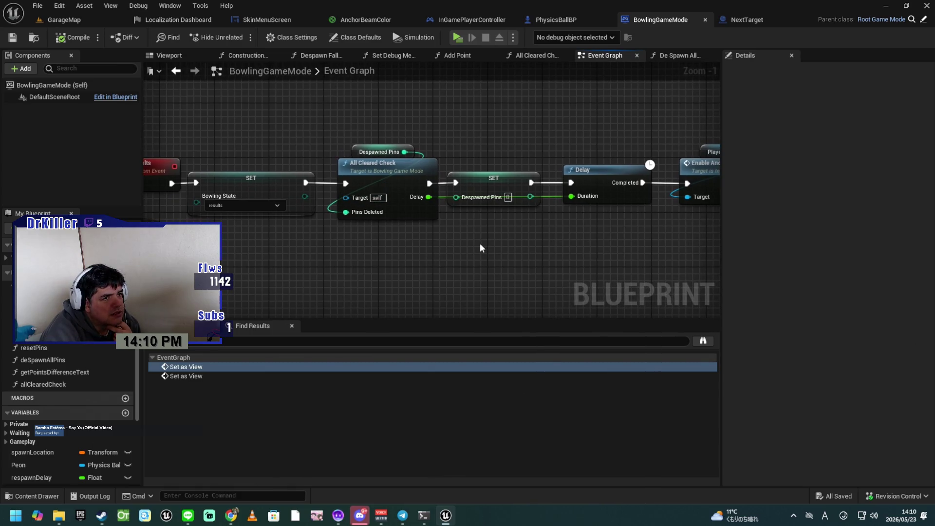
pyautogui.click(412, 175)
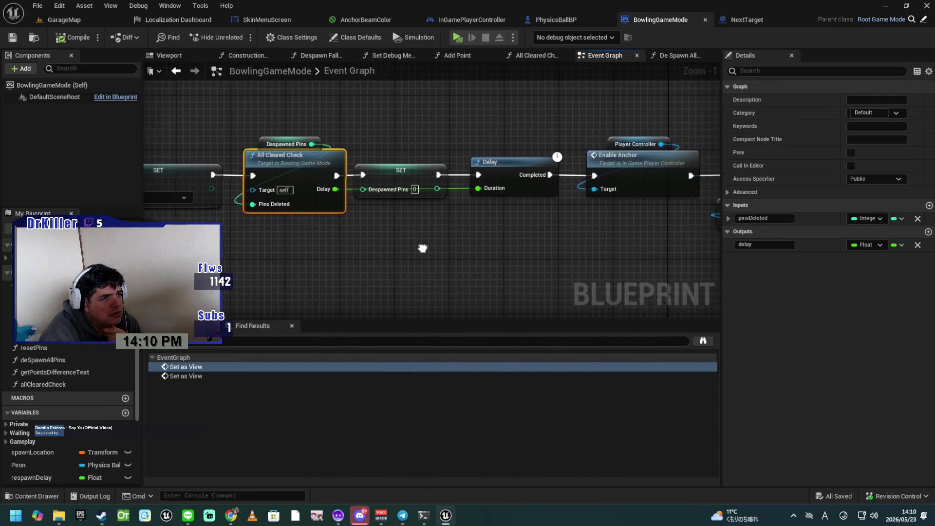
pyautogui.moveTo(574, 225); pyautogui.dragTo(365, 237)
pyautogui.click(19, 39)
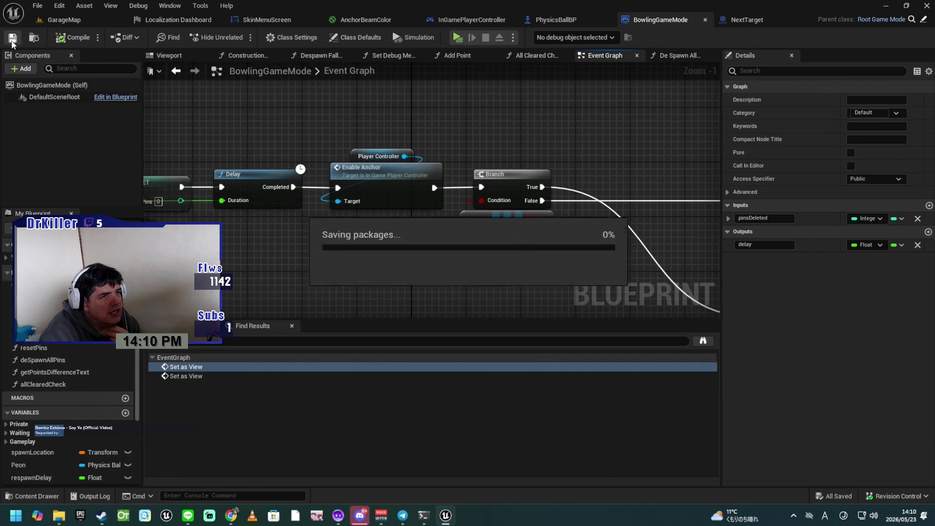
pyautogui.click(457, 36)
# Scroll the level list and load the Bowling Alley level
pyautogui.scroll(-2, 328, 293)
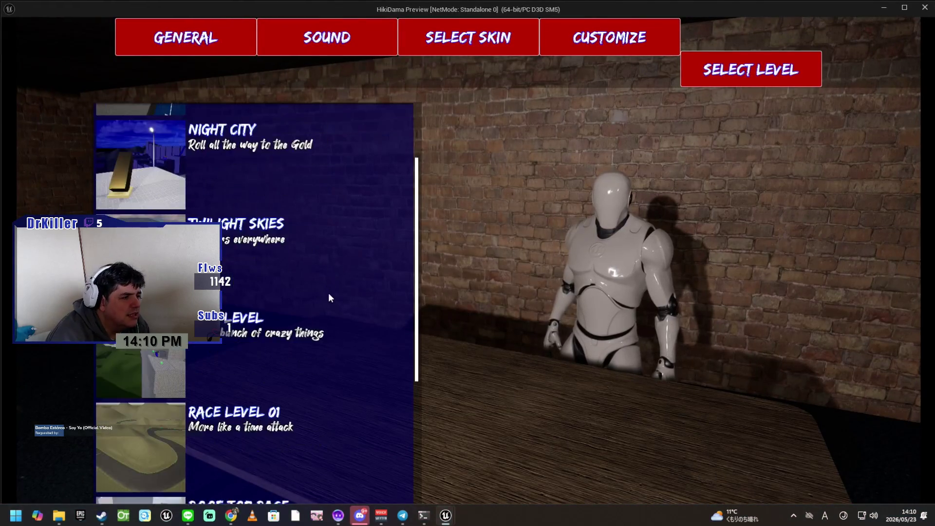
pyautogui.scroll(-4, 325, 307)
pyautogui.scroll(-1, 203, 412)
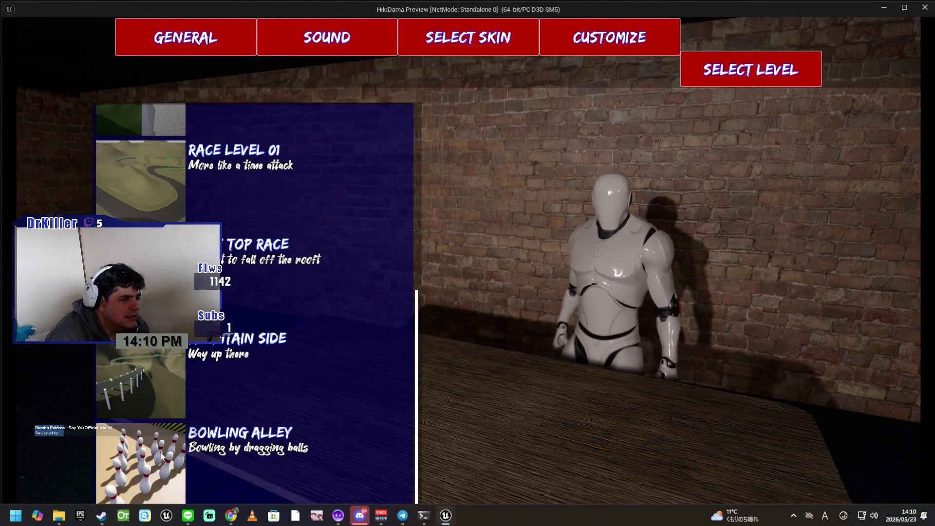
pyautogui.click(365, 497)
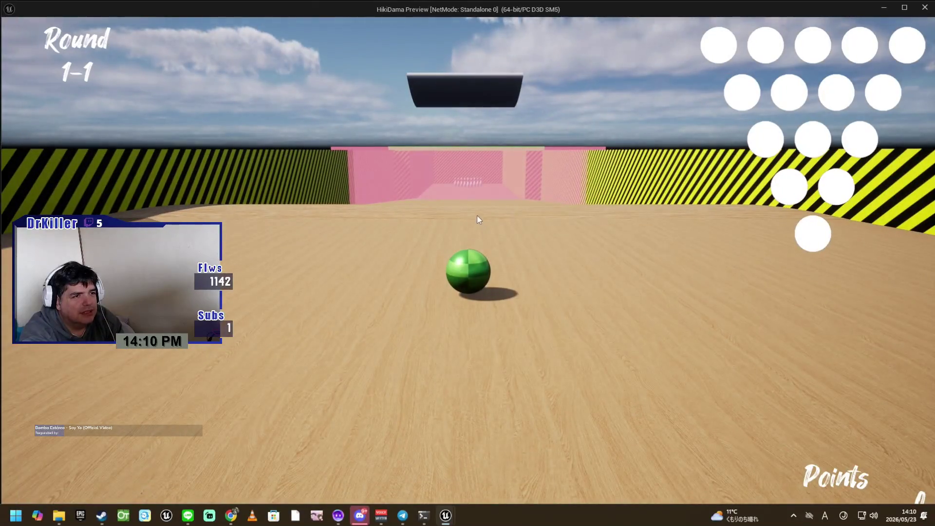
# Bowl at the pins into round 1-2 at 42 points, then close the preview
pyautogui.press('w')
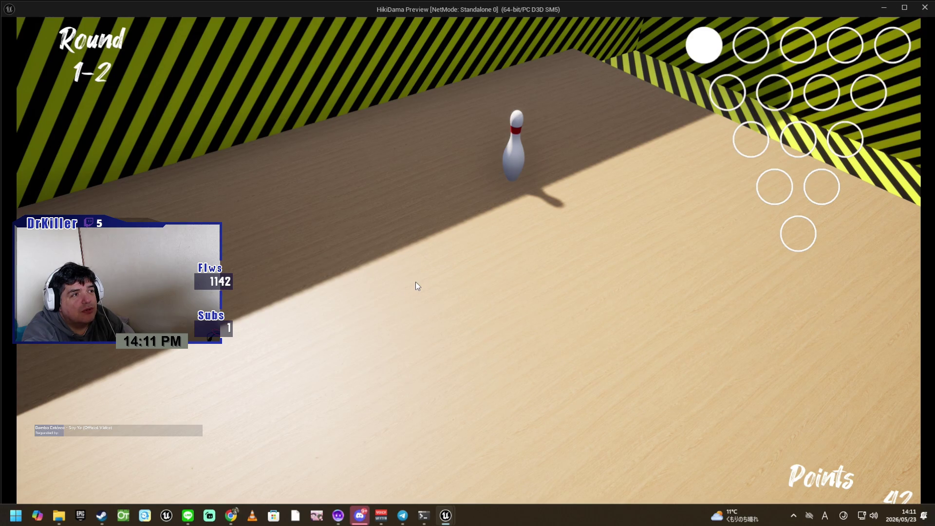
pyautogui.click(530, 206)
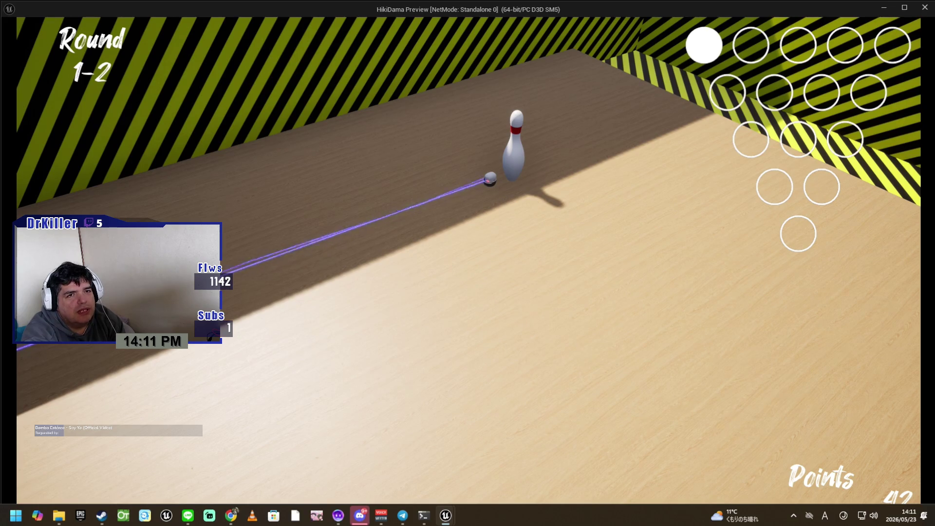
pyautogui.click(926, 8)
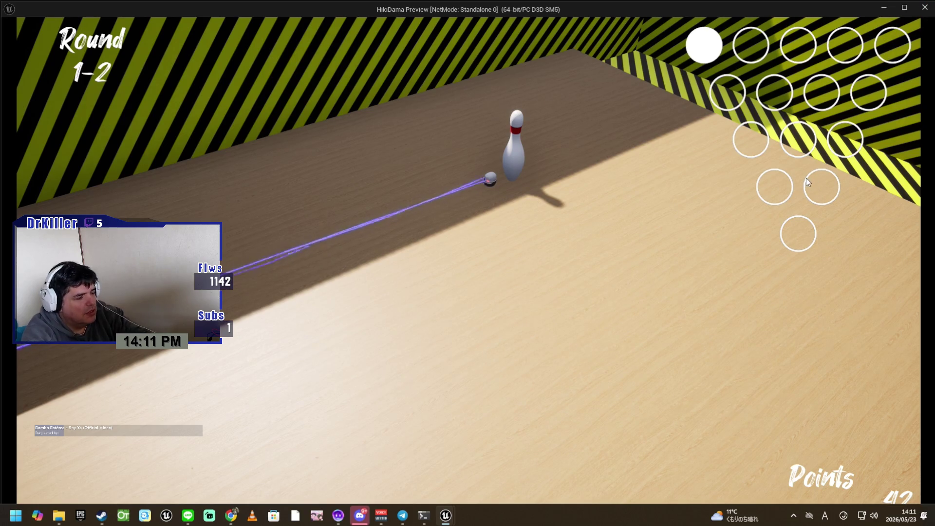
pyautogui.scroll(-4, 604, 244)
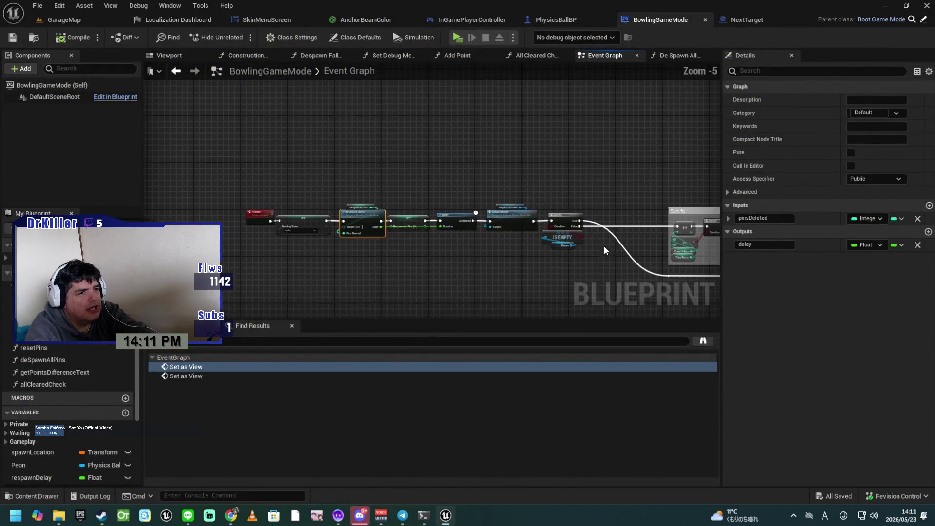
# Pan and zoom past Results, Delay and Enable Anchor to frame SET Bowling State and Reset Camera
pyautogui.moveTo(688, 269); pyautogui.dragTo(558, 247)
pyautogui.moveTo(620, 243)
pyautogui.mouseDown()
pyautogui.moveTo(555, 217)
pyautogui.moveTo(463, 264)
pyautogui.moveTo(664, 267)
pyautogui.mouseUp()
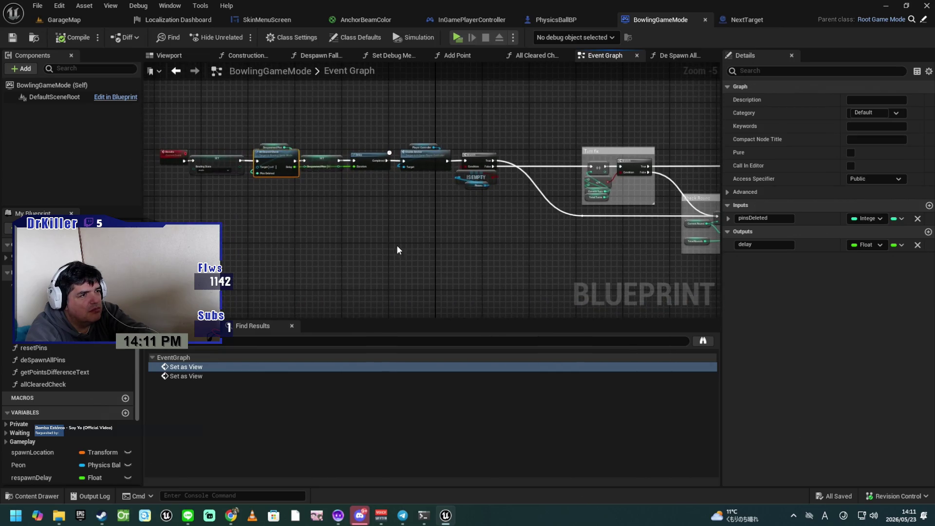
pyautogui.scroll(2, 388, 221)
pyautogui.moveTo(527, 282); pyautogui.dragTo(659, 285)
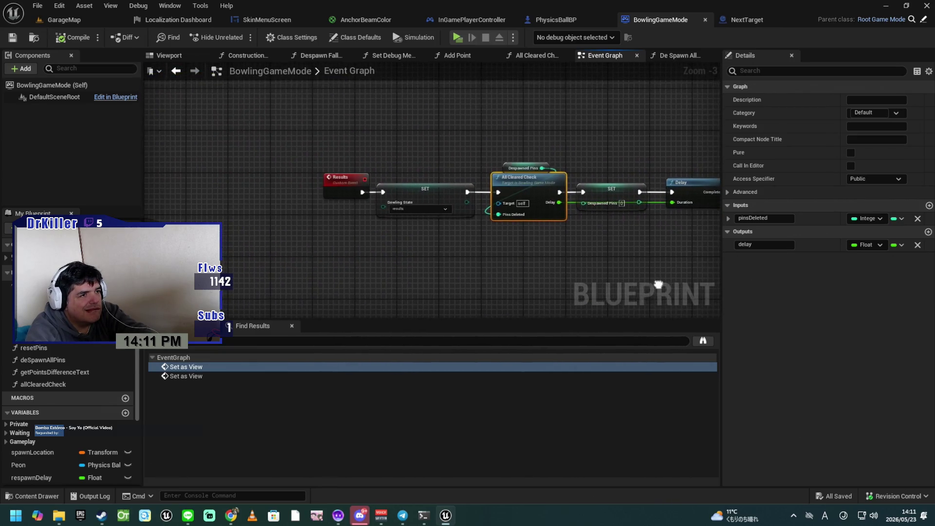
pyautogui.scroll(3, 542, 281)
pyautogui.moveTo(551, 271)
pyautogui.mouseDown()
pyautogui.moveTo(440, 256)
pyautogui.moveTo(679, 288)
pyautogui.mouseUp()
pyautogui.scroll(-3, 679, 288)
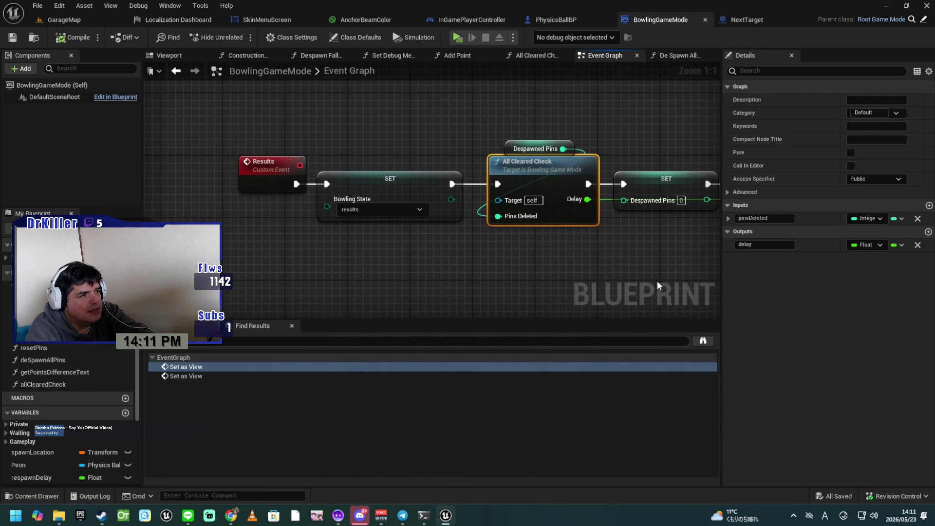
pyautogui.scroll(-1, 656, 285)
pyautogui.moveTo(718, 284)
pyautogui.mouseDown()
pyautogui.moveTo(452, 247)
pyautogui.moveTo(508, 251)
pyautogui.moveTo(509, 261)
pyautogui.moveTo(563, 275)
pyautogui.moveTo(530, 255)
pyautogui.moveTo(605, 257)
pyautogui.moveTo(550, 248)
pyautogui.moveTo(530, 211)
pyautogui.moveTo(560, 223)
pyautogui.mouseUp()
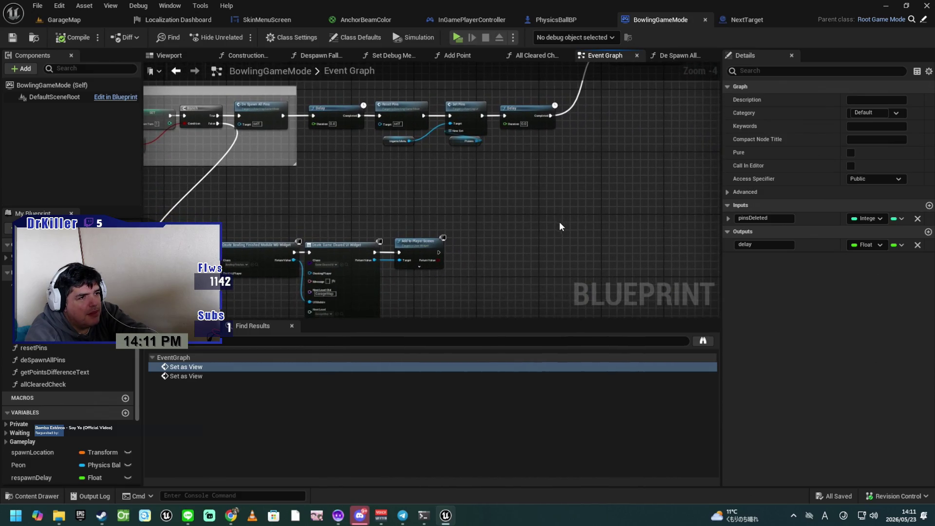
pyautogui.scroll(2, 561, 227)
pyautogui.moveTo(531, 272)
pyautogui.mouseDown()
pyautogui.moveTo(541, 240)
pyautogui.moveTo(565, 245)
pyautogui.moveTo(552, 279)
pyautogui.mouseUp()
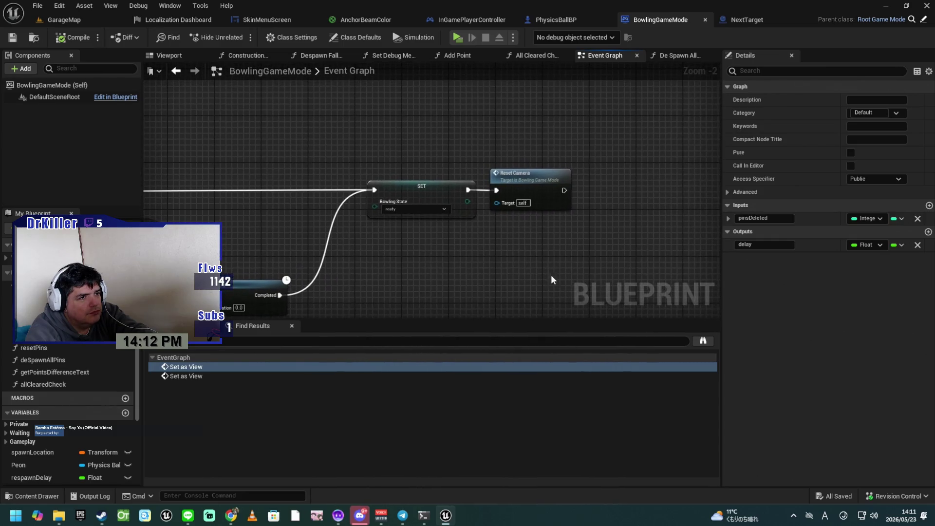
# In the Reset Camera event, add a Print String showing 'RESET CAMERA' after Set as View
pyautogui.doubleClick(542, 178)
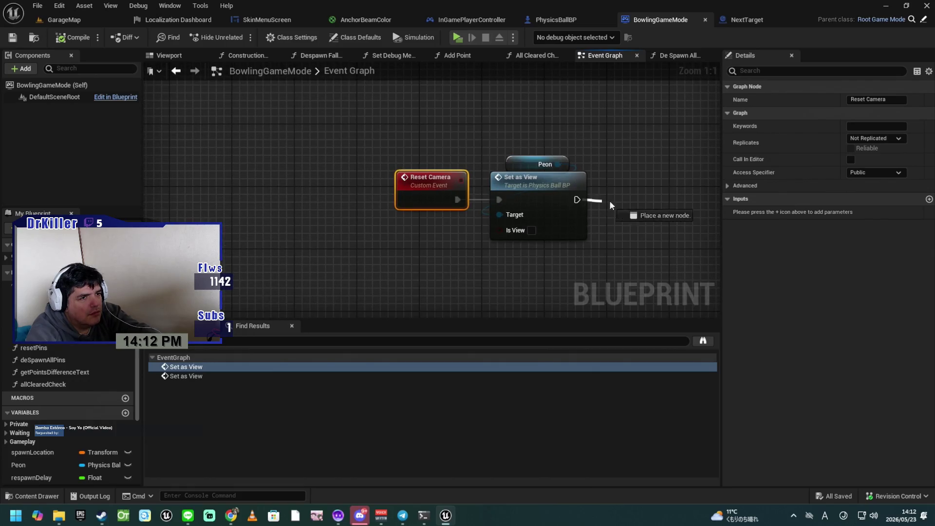
pyautogui.moveTo(609, 200); pyautogui.dragTo(664, 197)
pyautogui.write('pri')
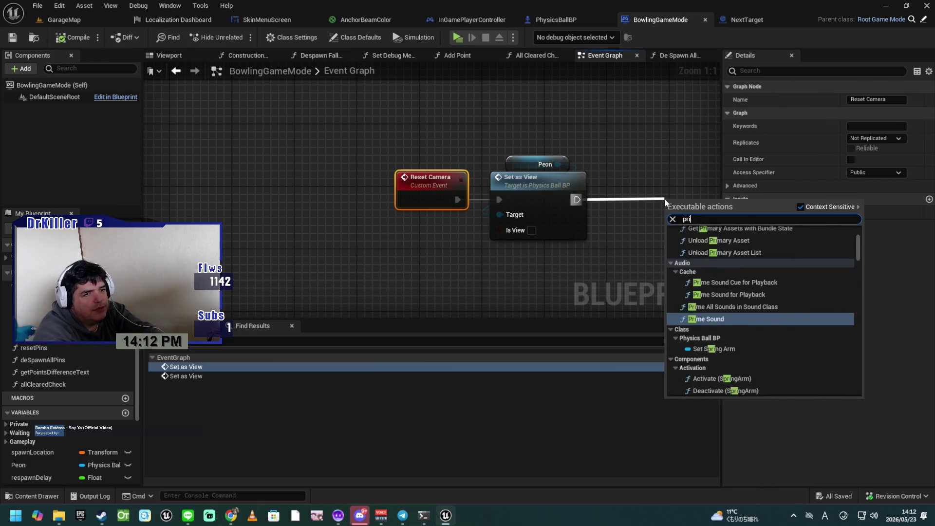
pyautogui.write('nt')
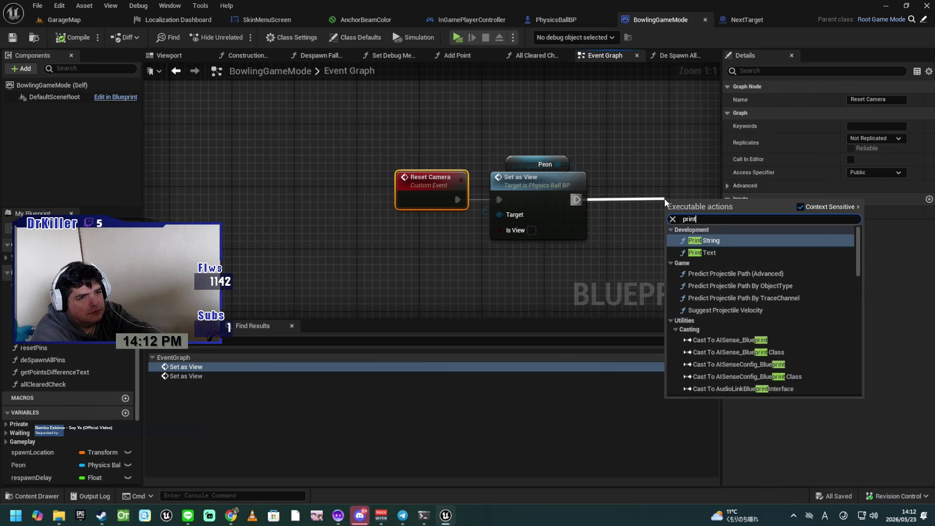
pyautogui.press('Return')
pyautogui.write('RESET CAME')
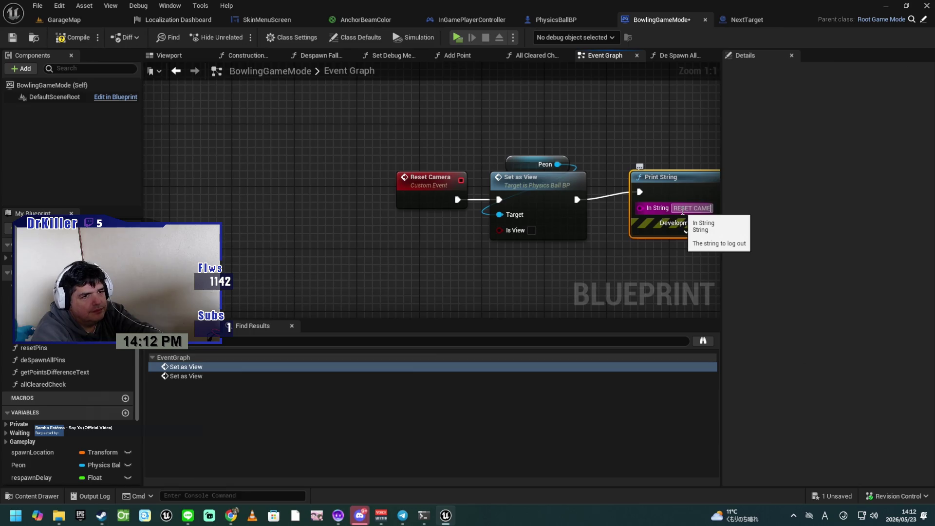
pyautogui.write('RA')
pyautogui.press('Return')
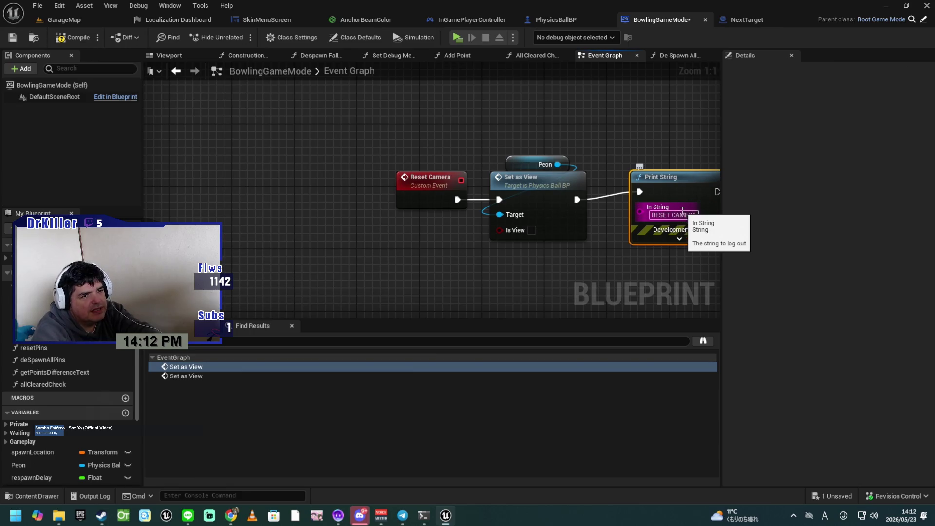
# Compile and save BowlingGameMode, then launch a playtest
pyautogui.click(74, 39)
pyautogui.click(13, 38)
pyautogui.click(457, 38)
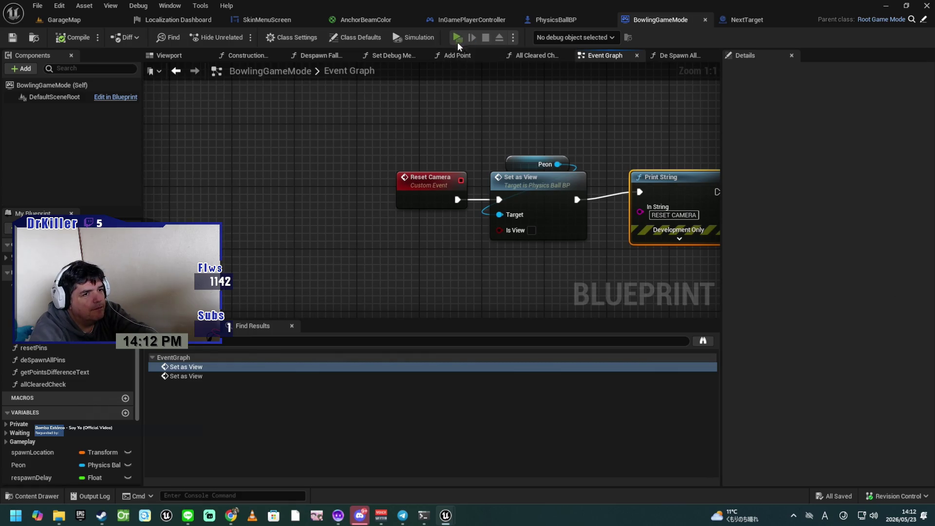
# Load Bowling Alley, bowl into round 1-2 at 39 points, then exit the playtest with Esc
pyautogui.scroll(-2, 263, 392)
pyautogui.scroll(-3, 261, 394)
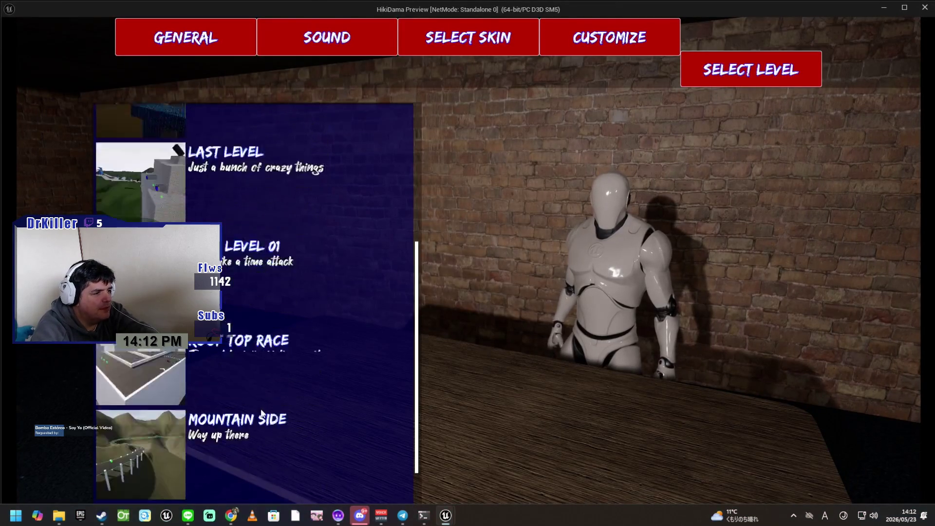
pyautogui.click(396, 492)
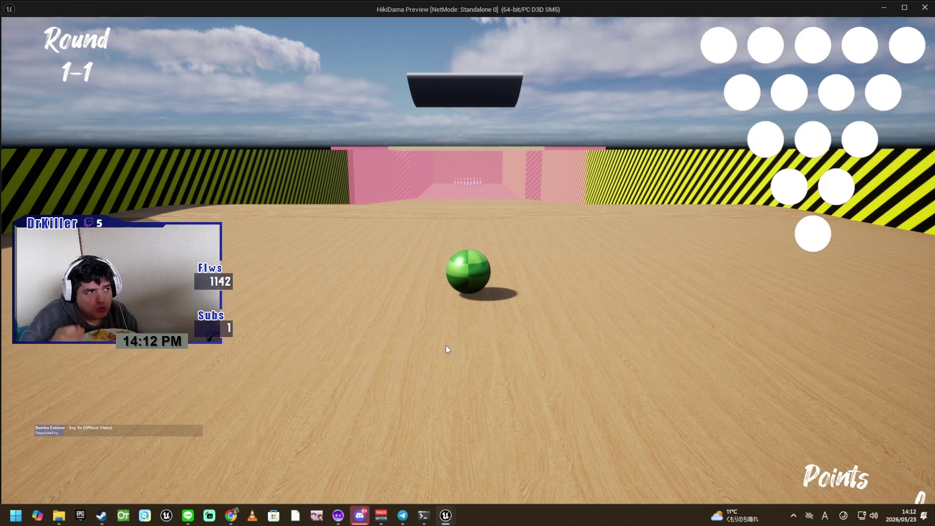
pyautogui.click(463, 197)
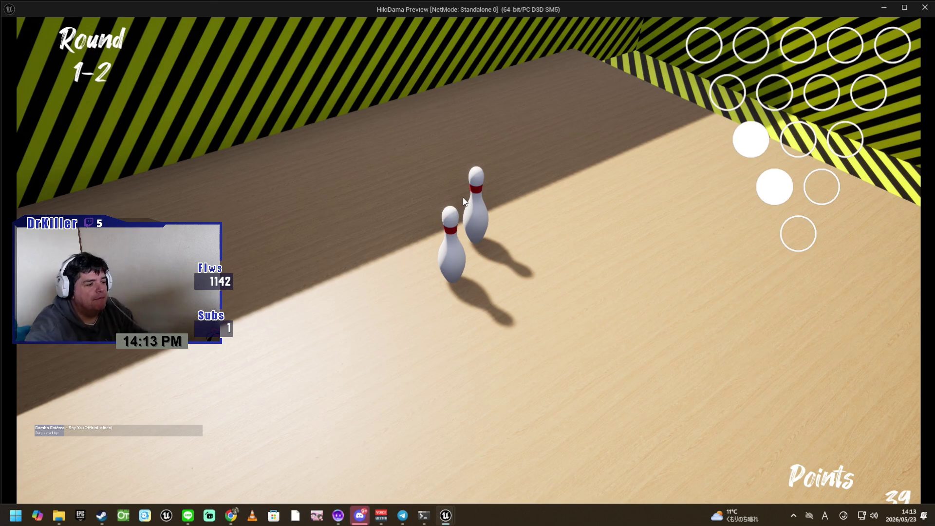
pyautogui.press('Escape')
pyautogui.moveTo(530, 276); pyautogui.dragTo(443, 277)
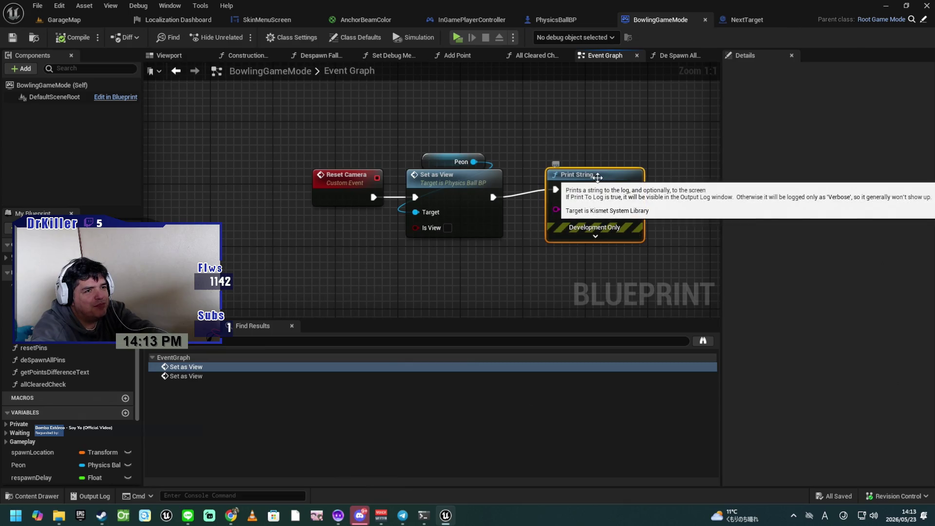
# Delete the RESET CAMERA Print String node following Set as View
pyautogui.press('Delete')
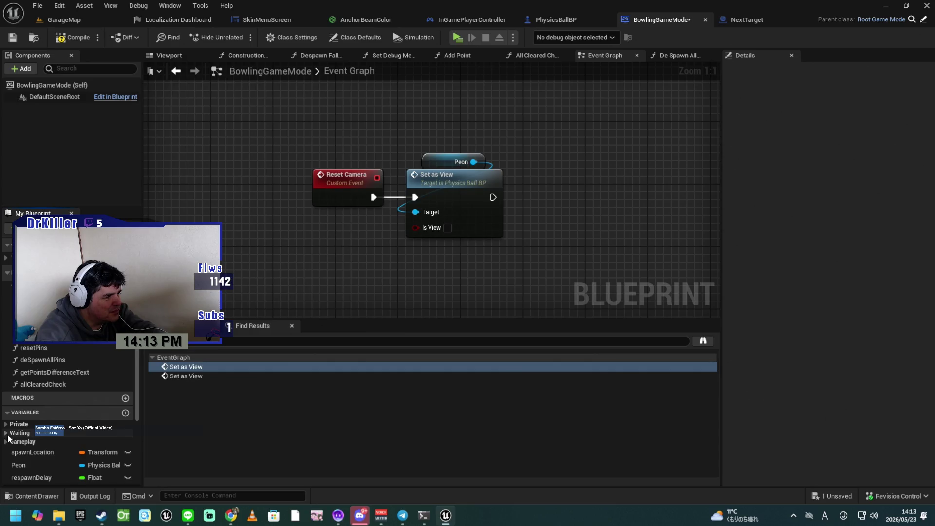
pyautogui.scroll(-5, 14, 443)
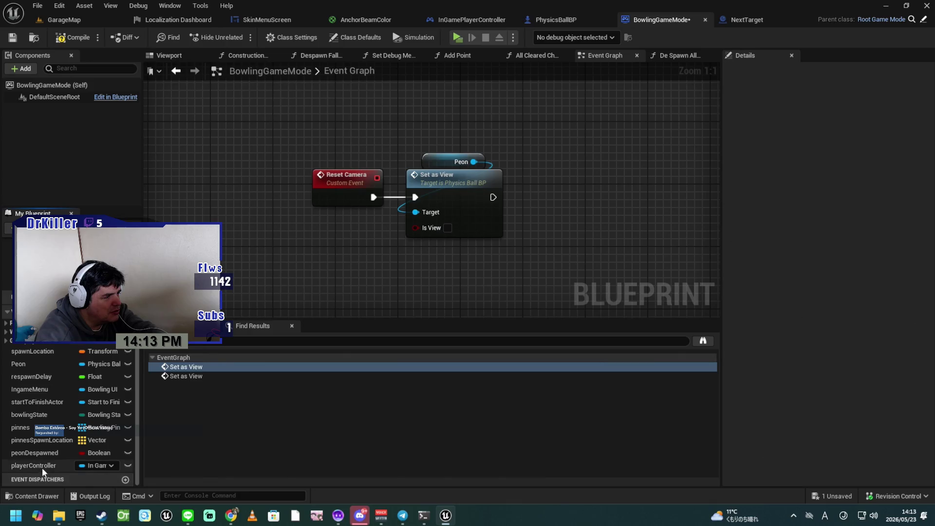
# Add a Player Controller reference and delete the old Peon and Set as View nodes
pyautogui.moveTo(40, 466)
pyautogui.mouseDown()
pyautogui.moveTo(223, 384)
pyautogui.moveTo(387, 117)
pyautogui.moveTo(510, 133)
pyautogui.mouseUp()
pyautogui.write('set view')
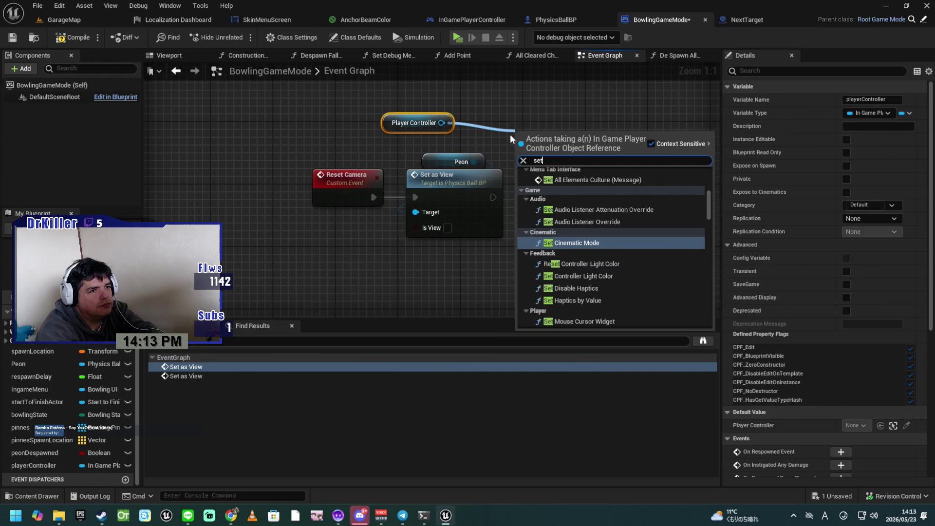
pyautogui.press('Return')
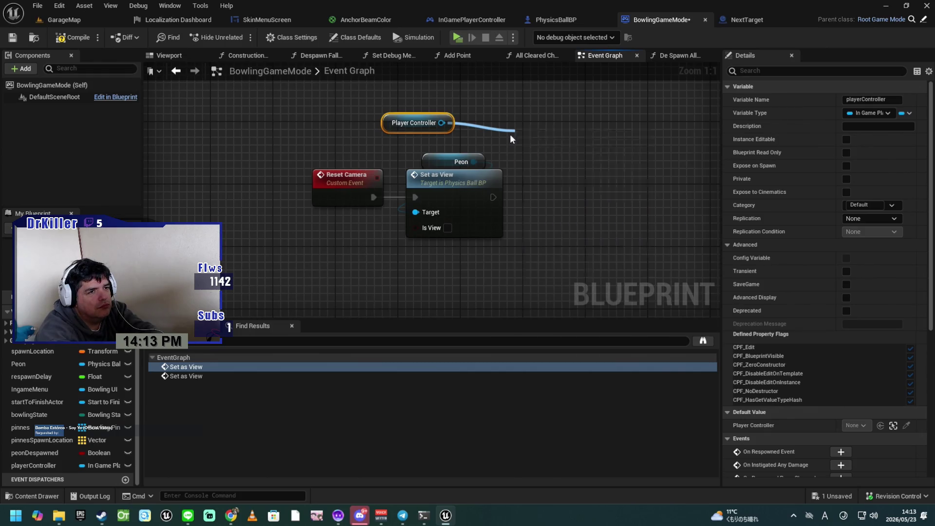
pyautogui.moveTo(415, 154); pyautogui.dragTo(436, 195)
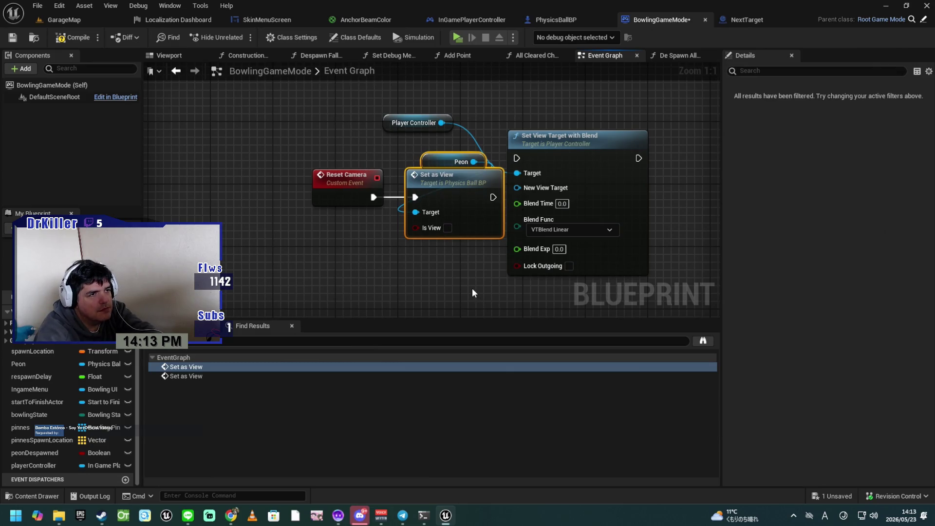
pyautogui.press('Delete')
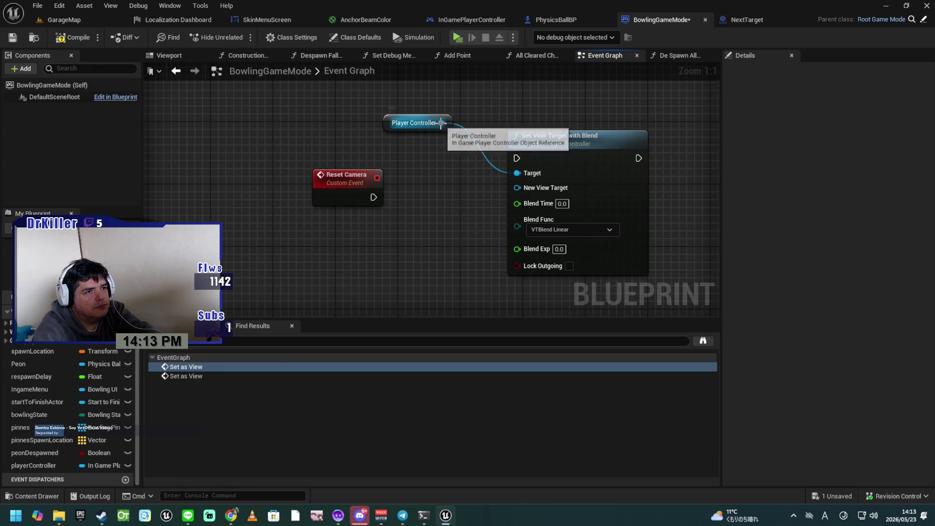
# Add a Set View call on the Player Controller and remove the Set View Target with Blend node
pyautogui.moveTo(442, 123); pyautogui.dragTo(423, 181)
pyautogui.write('set v')
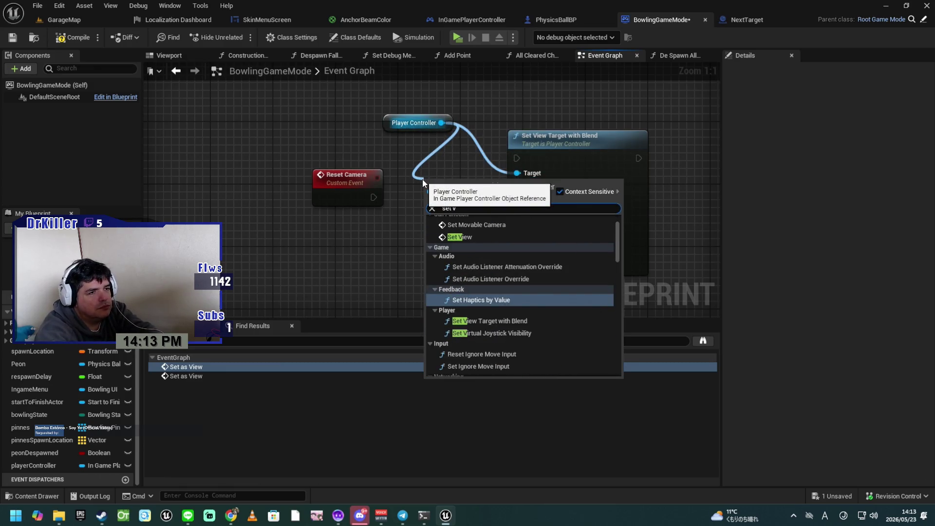
pyautogui.click(460, 236)
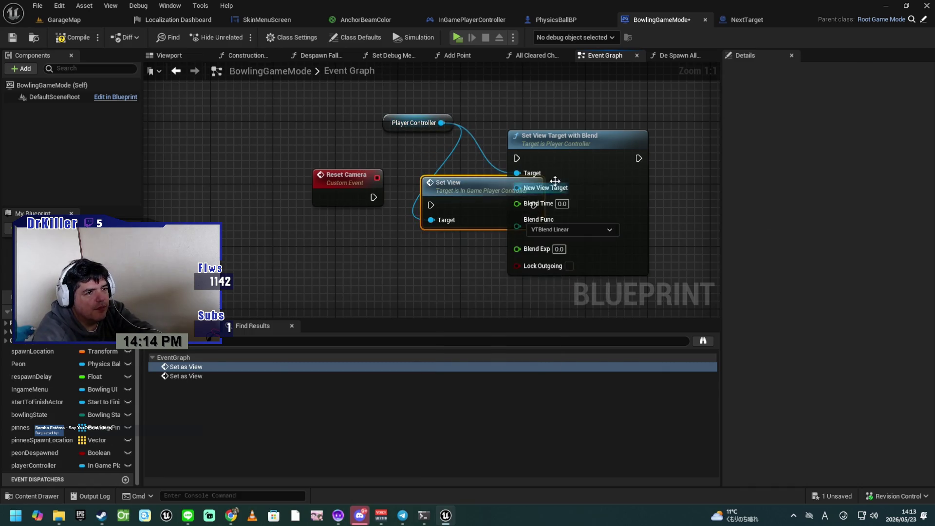
pyautogui.click(584, 143)
pyautogui.press('Delete')
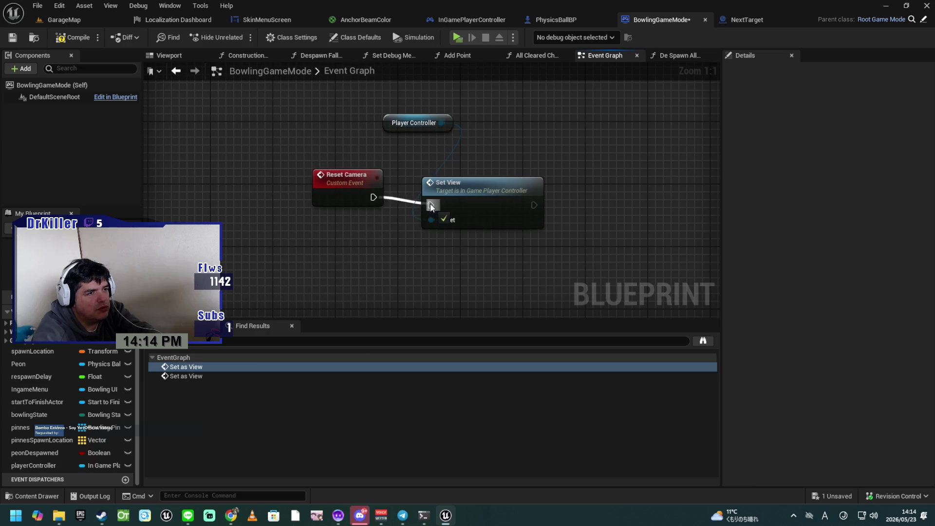
# Tuck Player Controller and Set View beside Reset Camera, then compile and save BowlingGameMode
pyautogui.moveTo(414, 123); pyautogui.dragTo(476, 170)
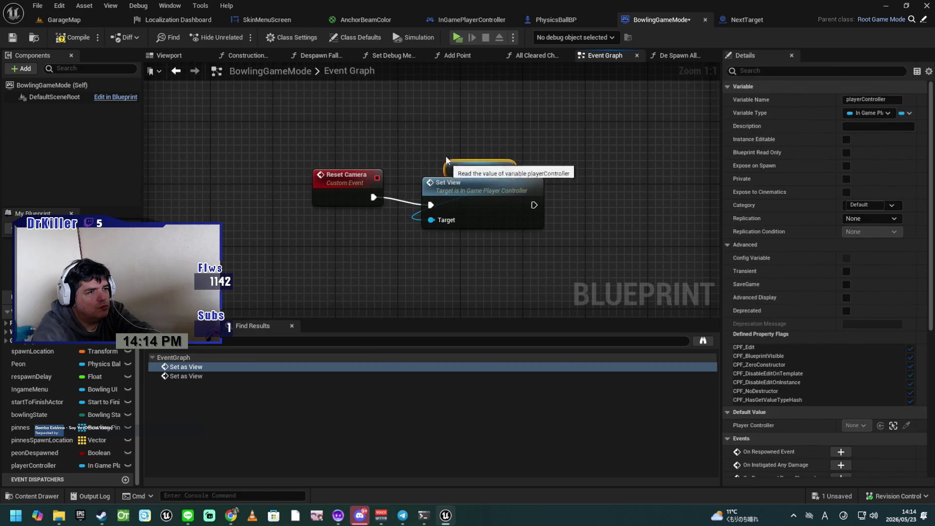
pyautogui.keyDown('ctrl'); pyautogui.click(495, 202); pyautogui.keyUp('ctrl')
pyautogui.moveTo(495, 203); pyautogui.dragTo(472, 194)
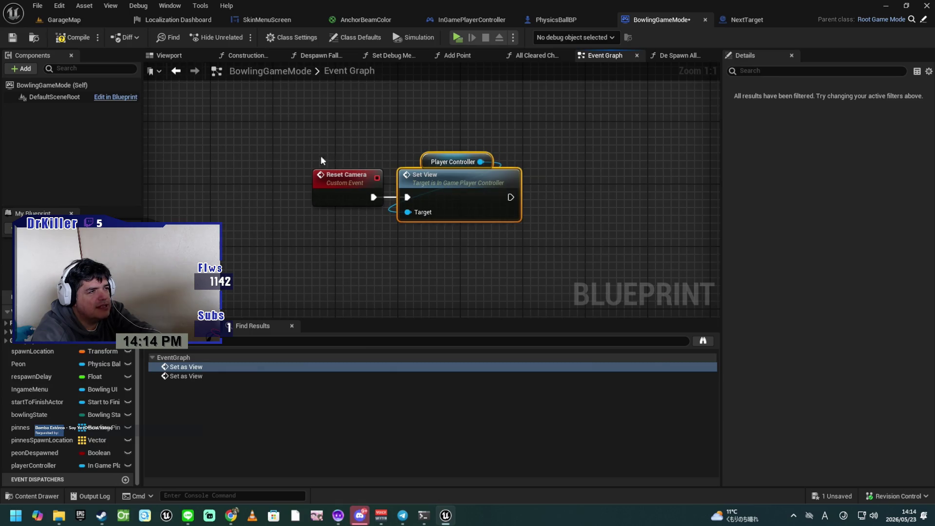
pyautogui.click(86, 39)
pyautogui.click(13, 38)
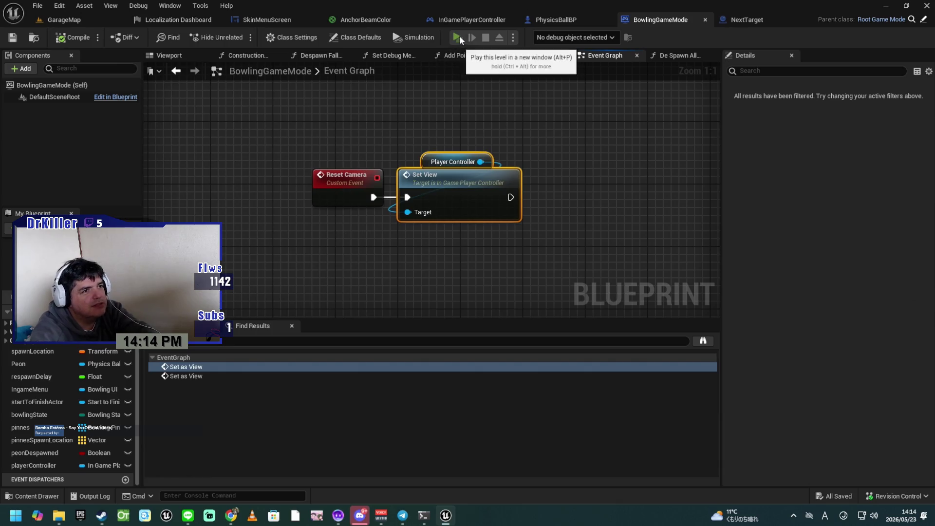
# Launch HikiDama Preview and start the Bowling Alley level from the level list
pyautogui.click(460, 36)
pyautogui.scroll(-2, 276, 294)
pyautogui.scroll(-6, 277, 294)
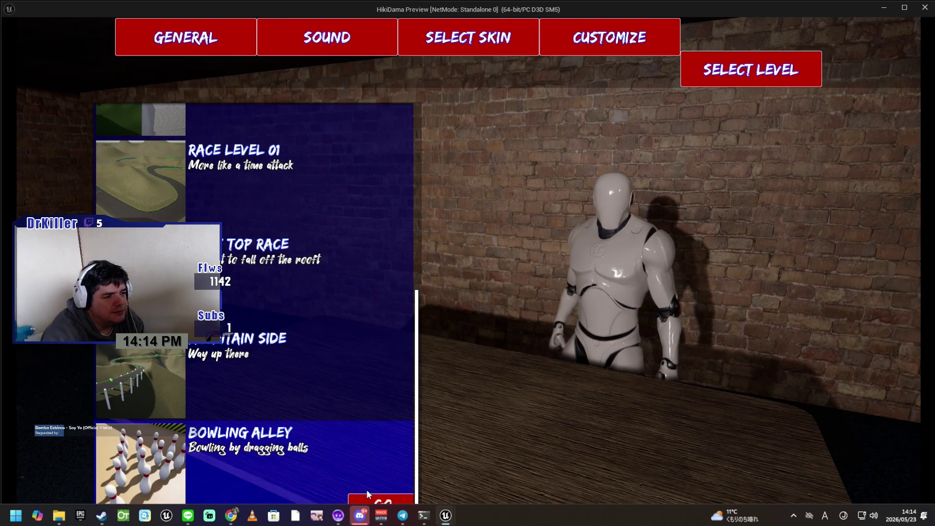
pyautogui.click(366, 489)
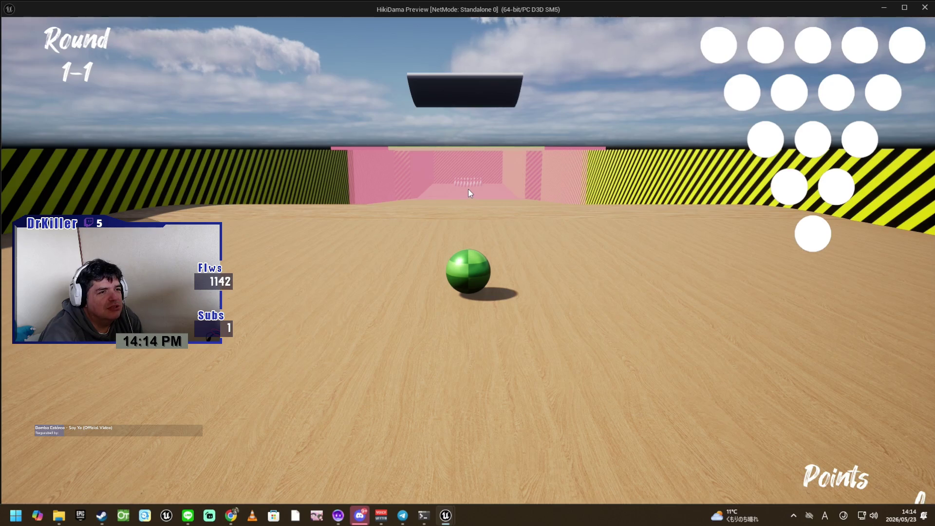
# Bowl balls through rounds 1 and 2 until reaching Round 3-1 with 87 points
pyautogui.press('w')
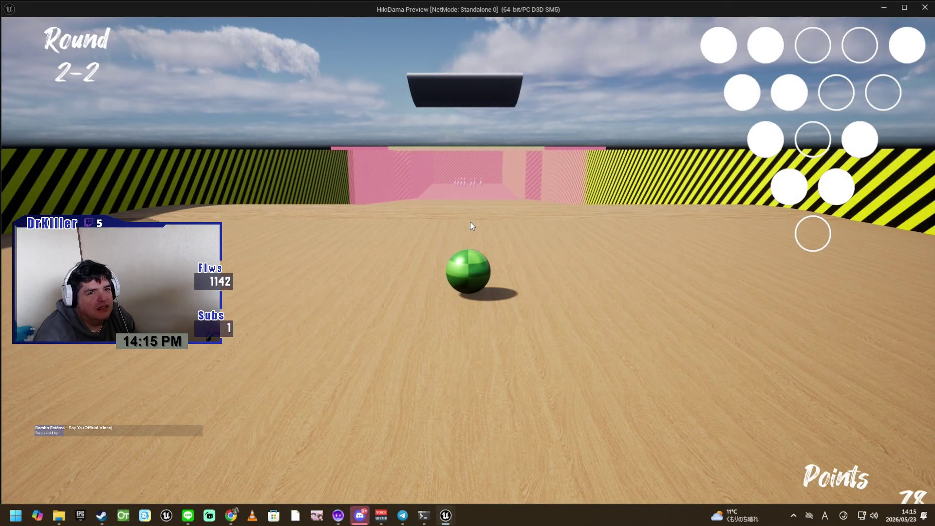
pyautogui.press('w')
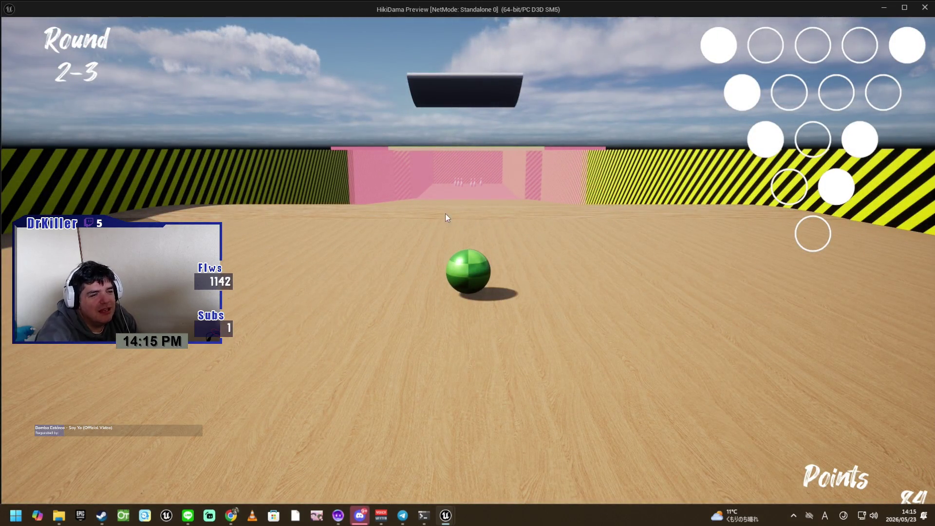
pyautogui.press('w')
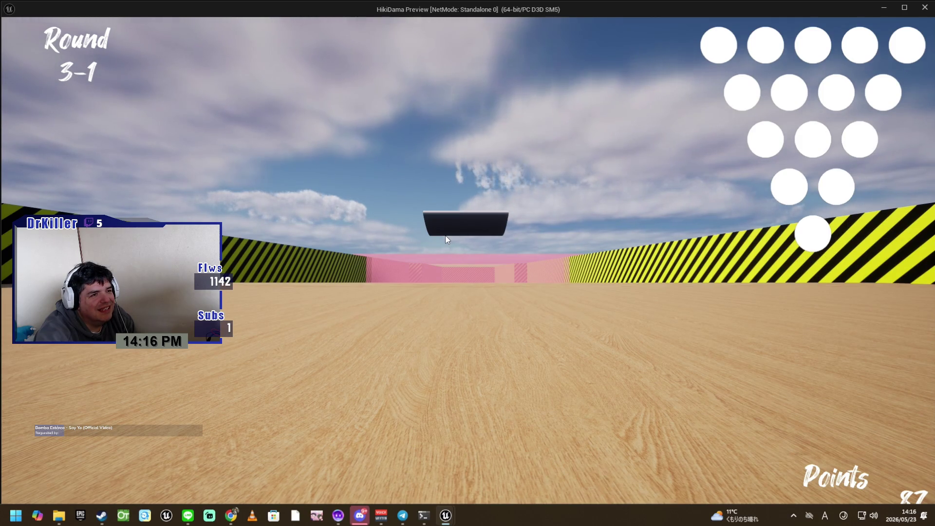
pyautogui.click(472, 276)
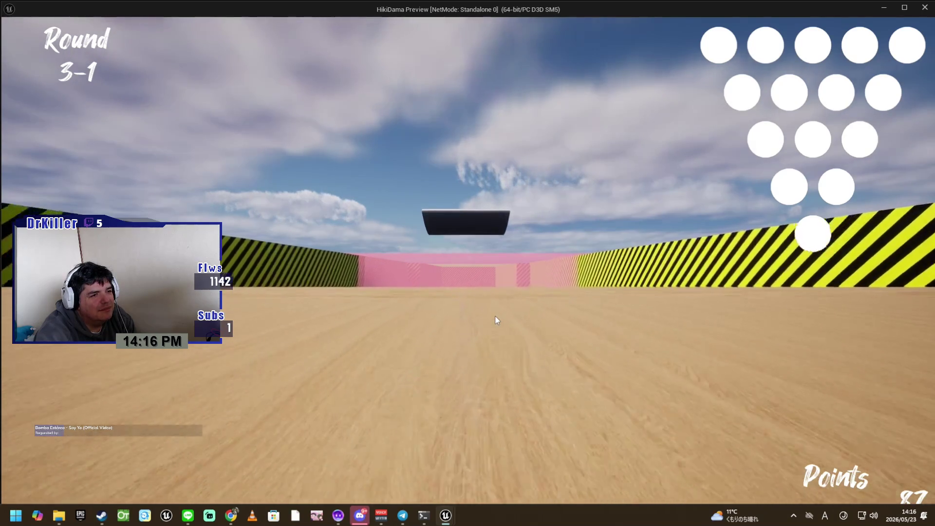
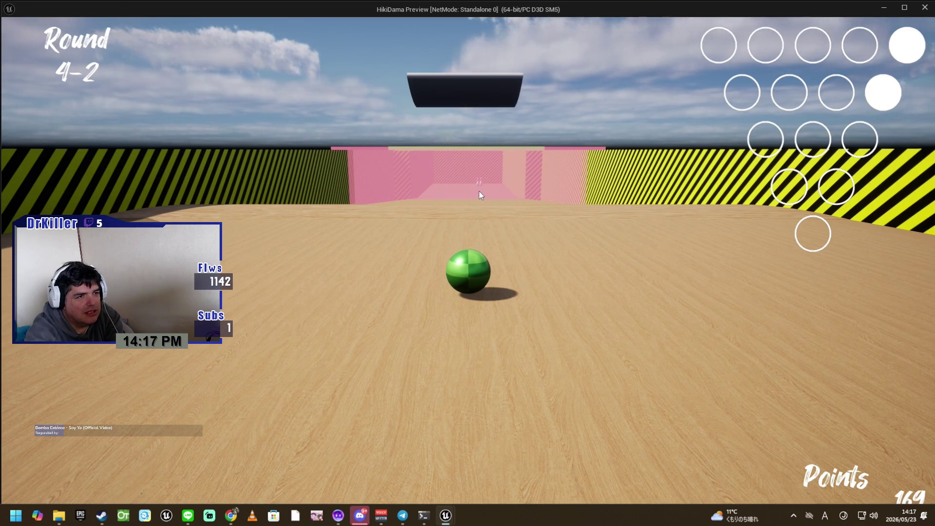
# Roll the ball once more, then end the play-test to return to the BowlingGameMode graph
pyautogui.press('w')
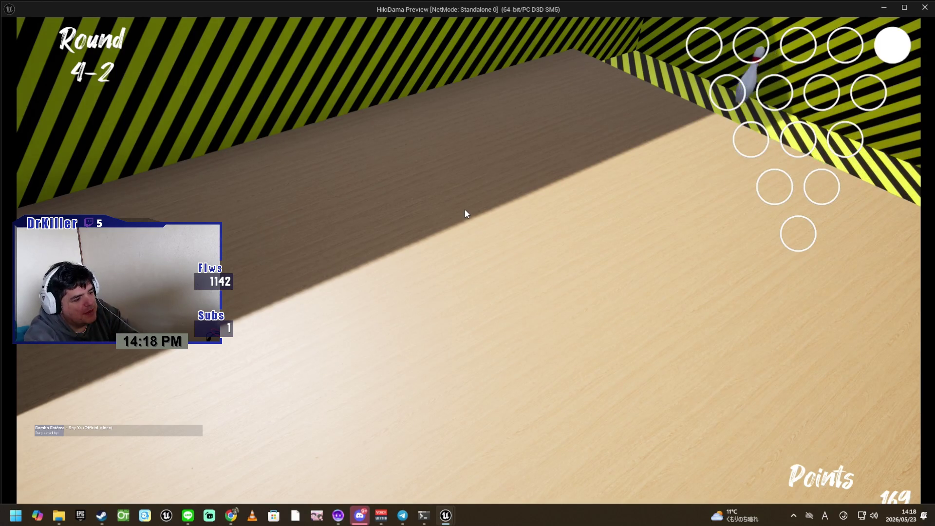
pyautogui.press('Escape')
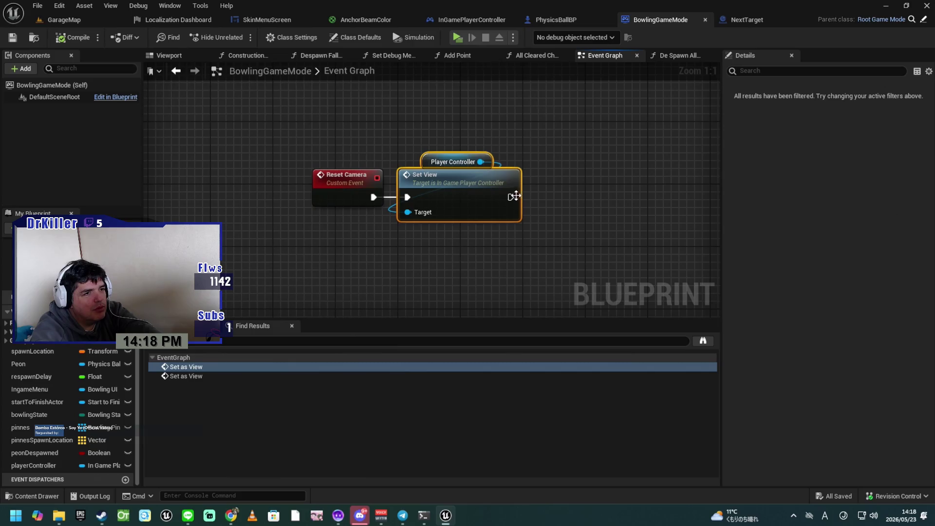
# Add a Print String node after Set View, discarding a mistaken Float Spring Interp node
pyautogui.moveTo(511, 196); pyautogui.dragTo(550, 194)
pyautogui.write('spring')
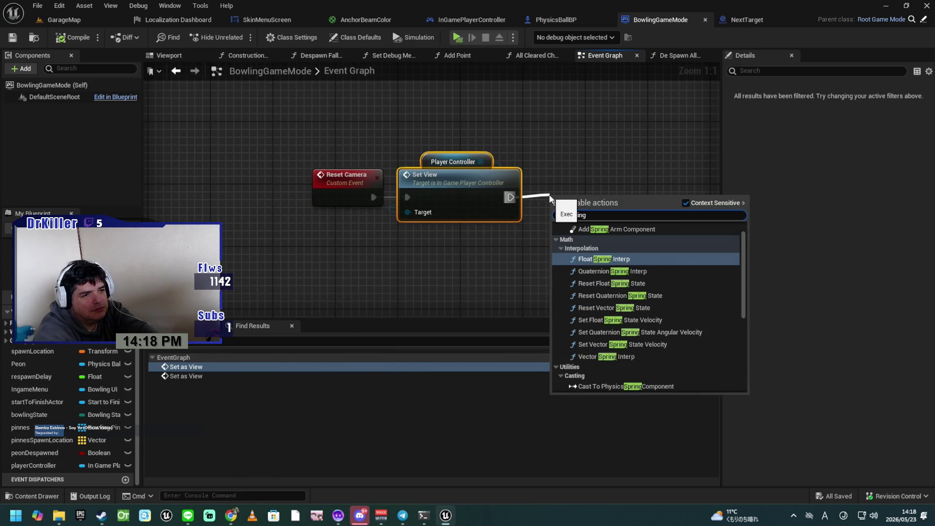
pyautogui.press('Return')
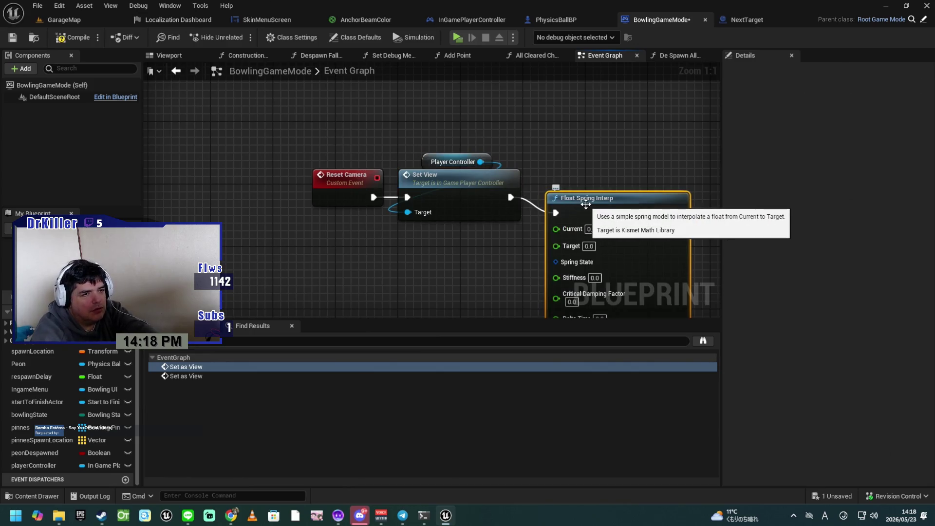
pyautogui.press('Delete')
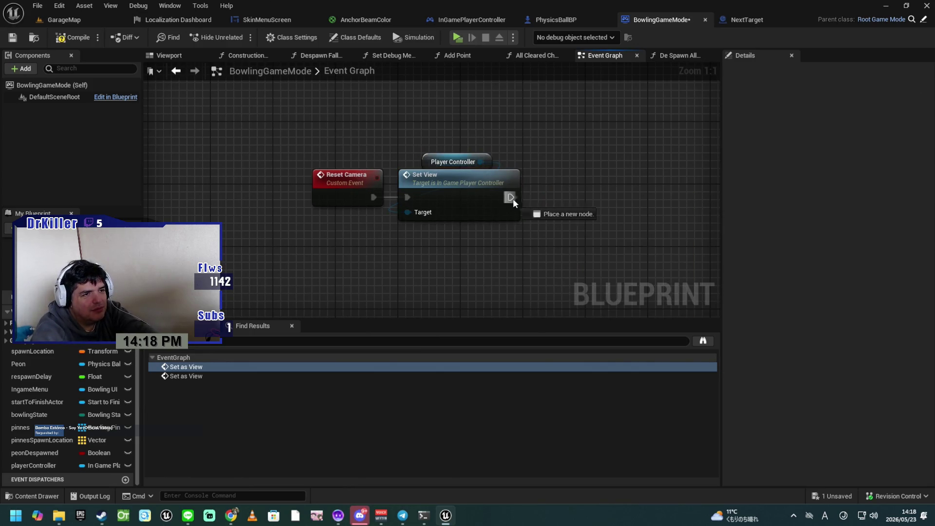
pyautogui.moveTo(511, 197); pyautogui.dragTo(564, 195)
pyautogui.write('int')
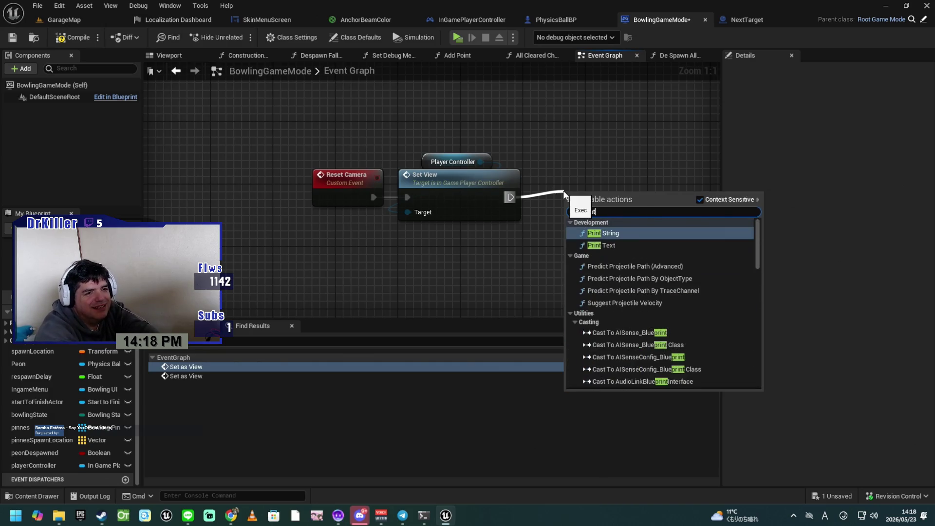
pyautogui.press('Return')
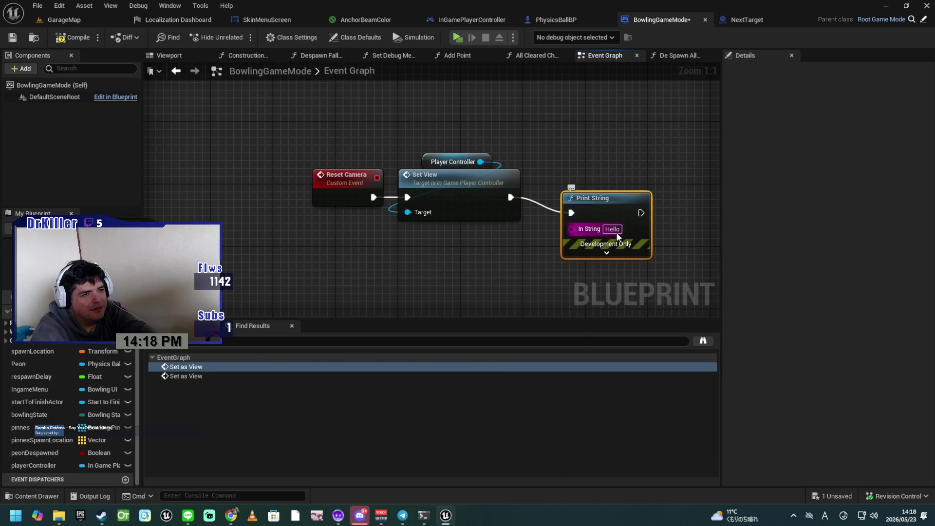
# Set the print message to 'CAMERA RESET!!!', align the node with Set View, and compile and save
pyautogui.click(614, 228)
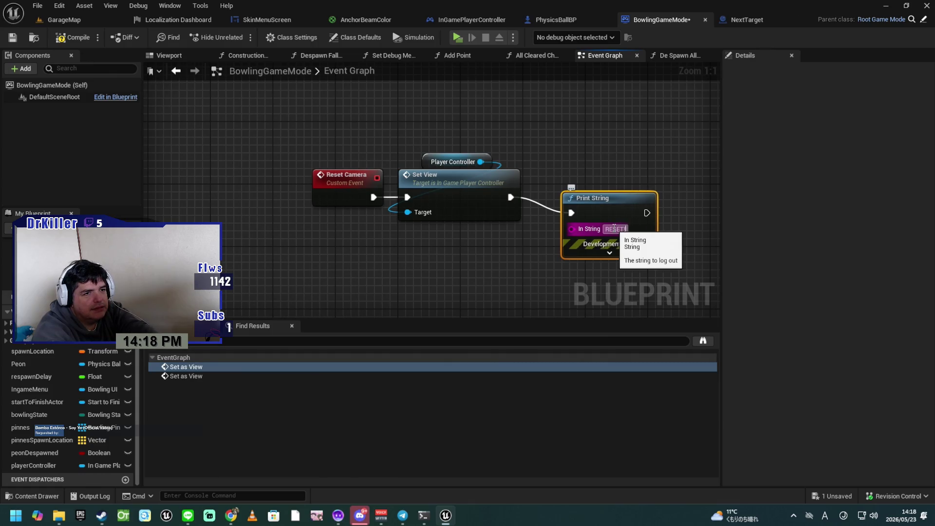
pyautogui.click(613, 229)
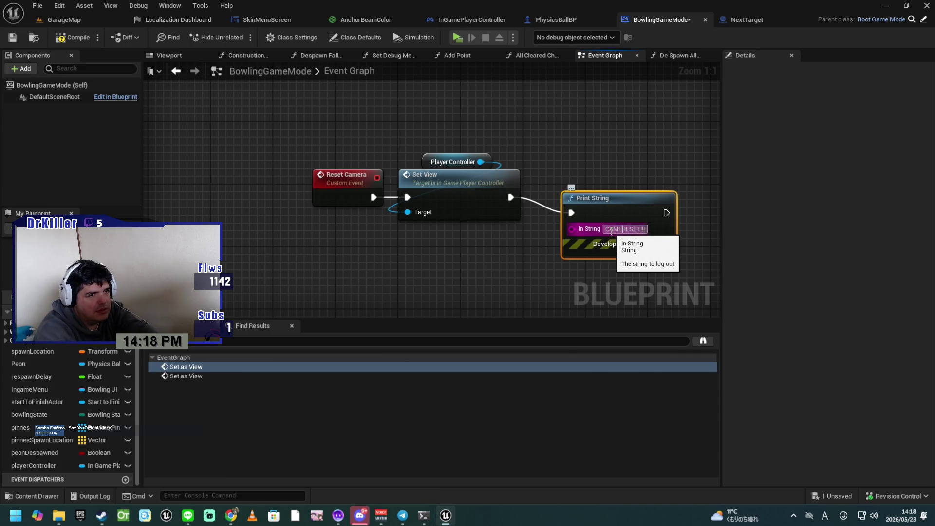
pyautogui.write('RA')
pyautogui.moveTo(611, 203); pyautogui.dragTo(594, 188)
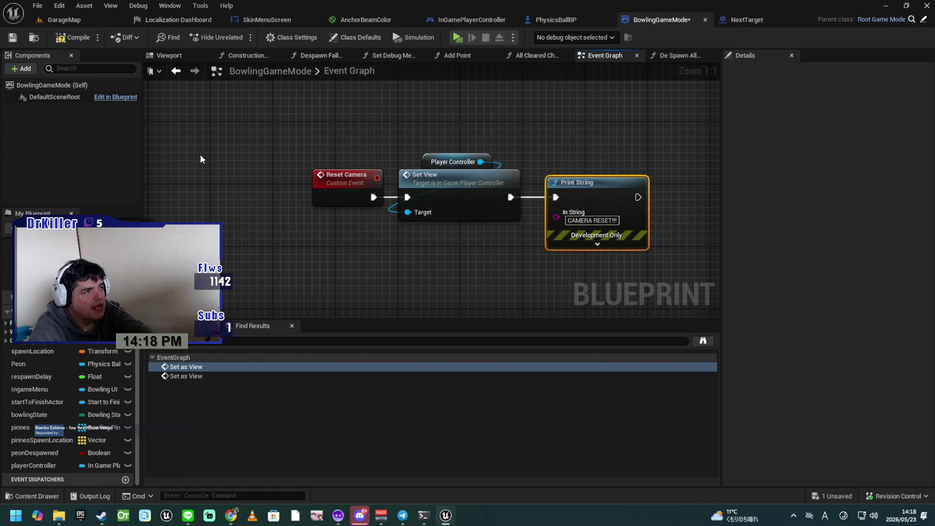
pyautogui.click(73, 38)
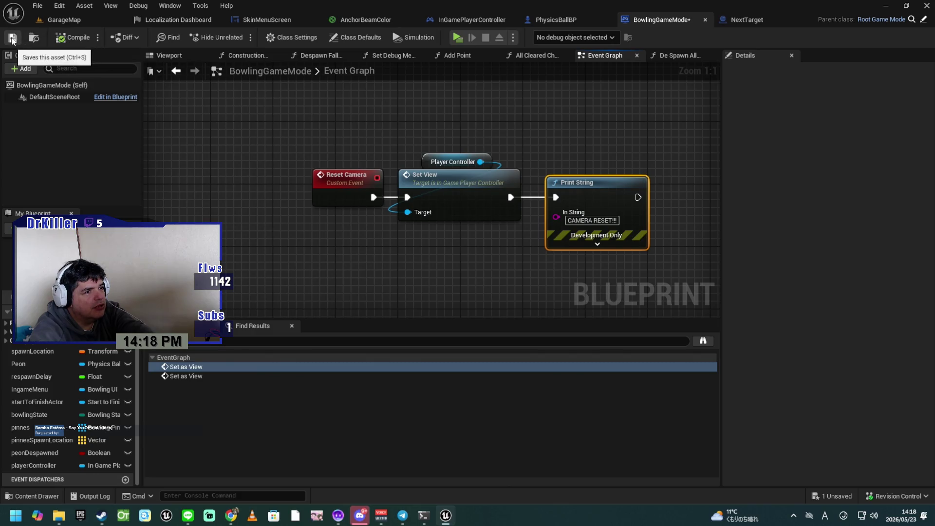
# Refresh the Reset Camera event node and find all its references by name
pyautogui.rightClick(344, 185)
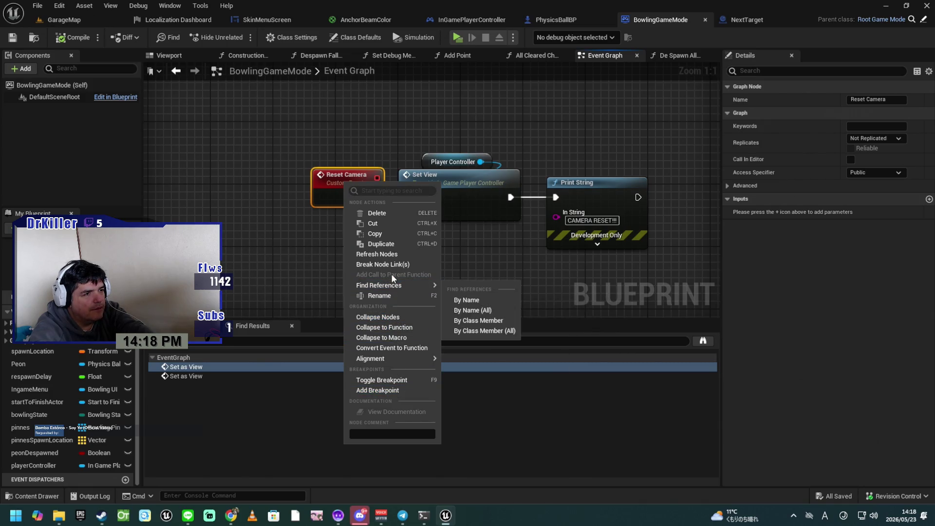
pyautogui.click(391, 255)
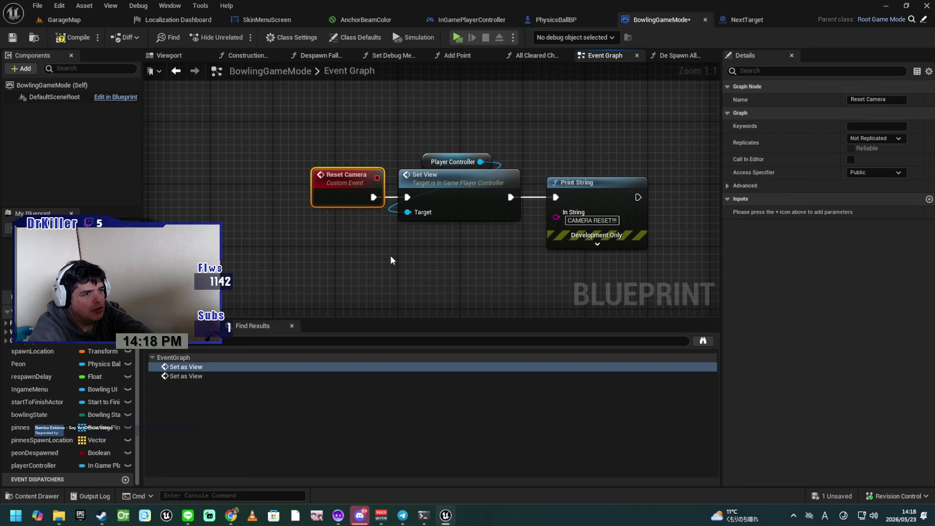
pyautogui.rightClick(344, 178)
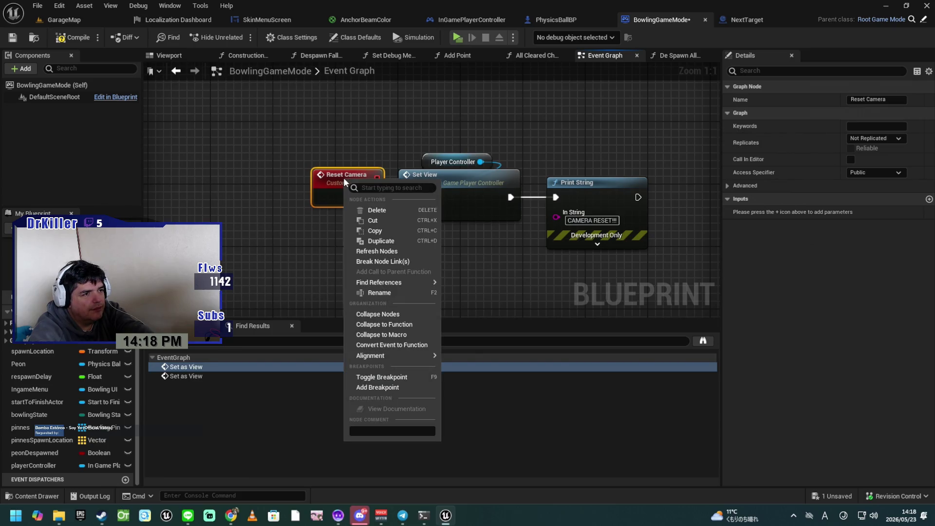
pyautogui.moveTo(419, 282)
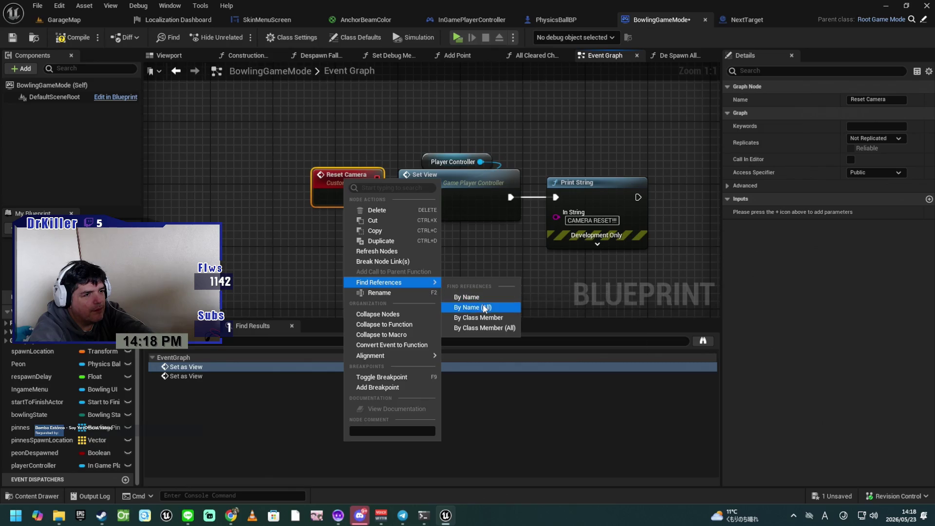
pyautogui.click(471, 297)
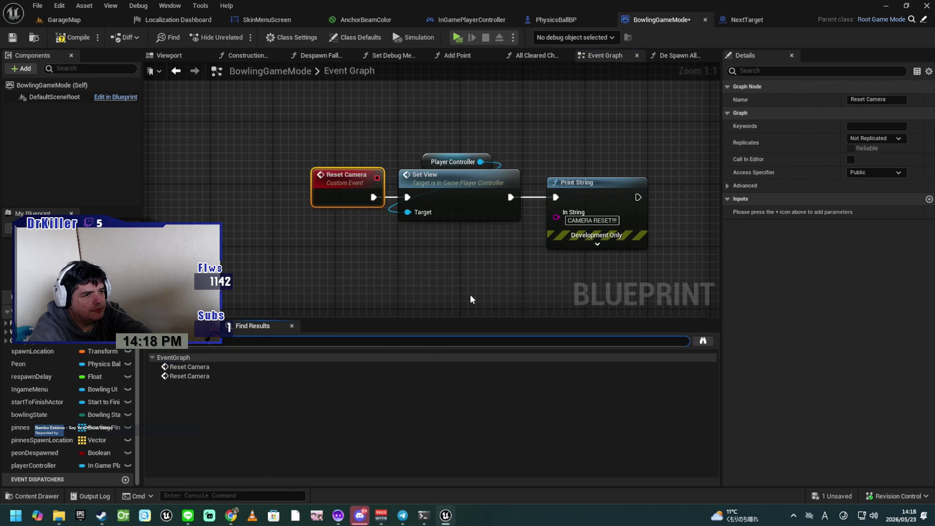
# Jump to the Reset Camera call, review the surrounding logic, and compile and save BowlingGameMode
pyautogui.click(337, 376)
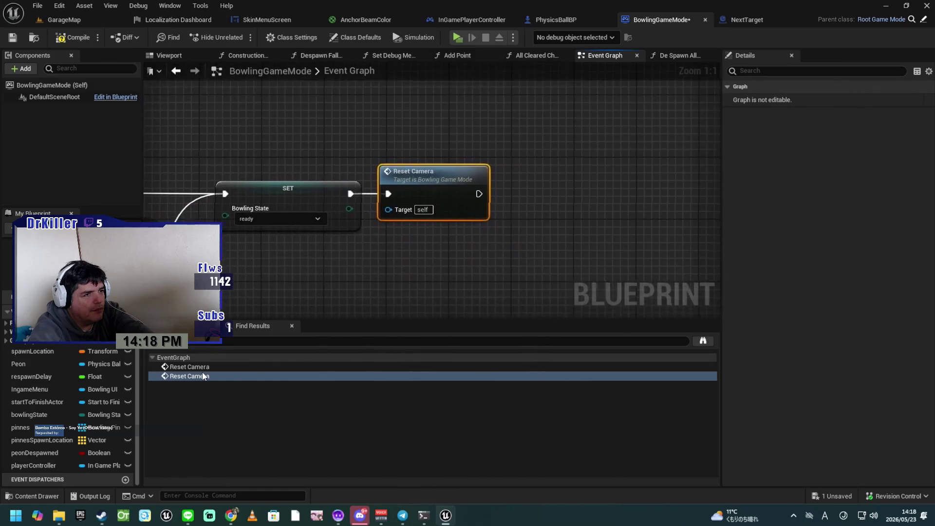
pyautogui.scroll(-5, 321, 303)
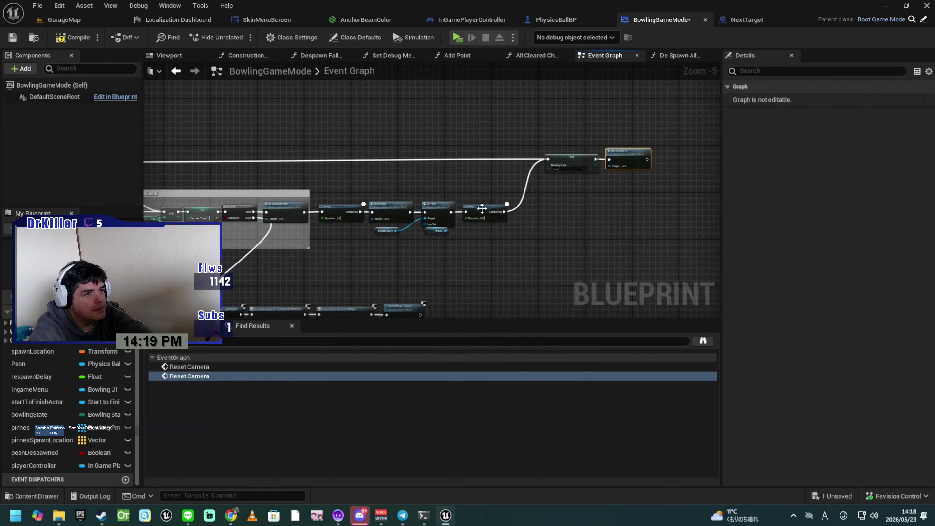
pyautogui.moveTo(583, 250); pyautogui.dragTo(363, 274)
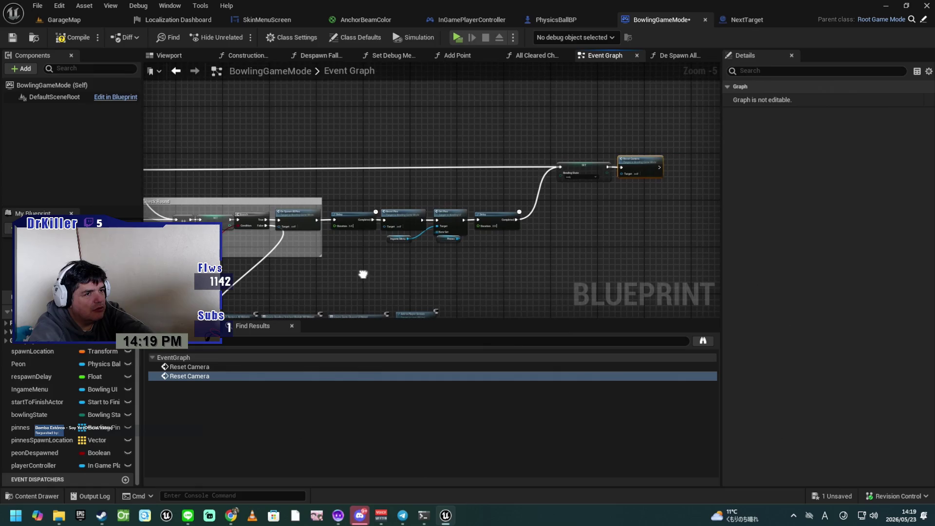
pyautogui.moveTo(584, 157); pyautogui.dragTo(580, 170)
pyautogui.moveTo(526, 256); pyautogui.dragTo(653, 258)
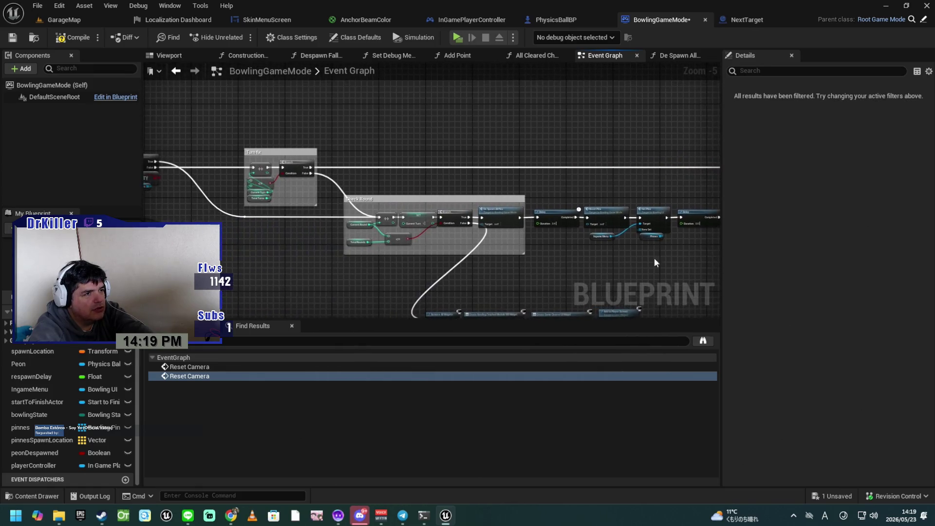
pyautogui.moveTo(290, 259); pyautogui.dragTo(587, 259)
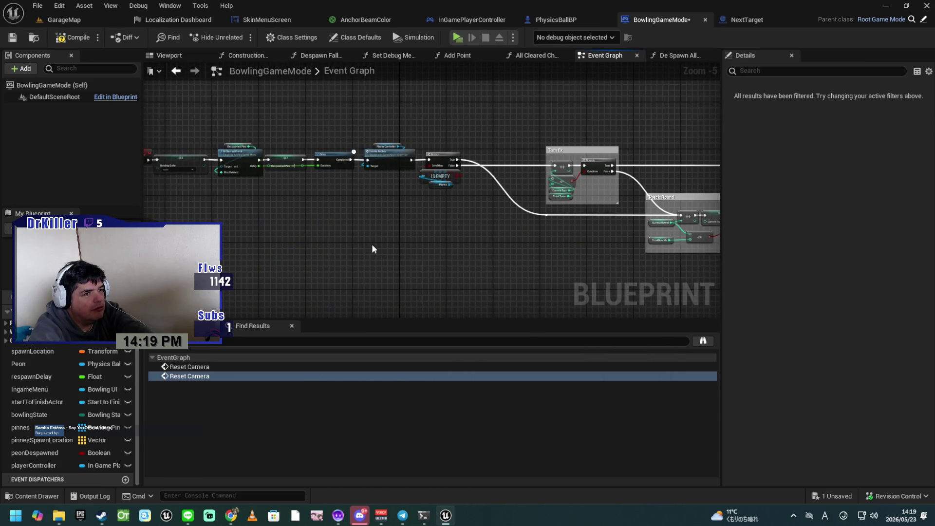
pyautogui.scroll(3, 392, 235)
pyautogui.moveTo(314, 206); pyautogui.dragTo(550, 313)
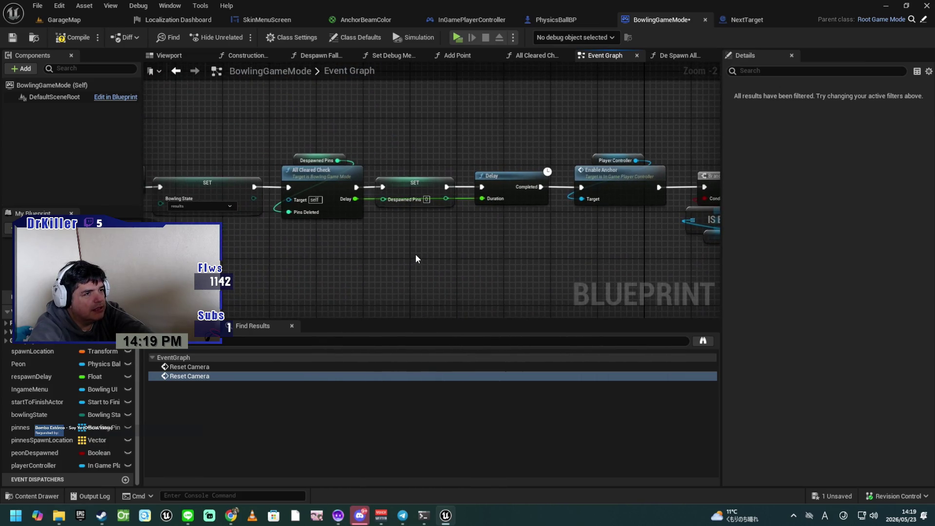
pyautogui.click(64, 38)
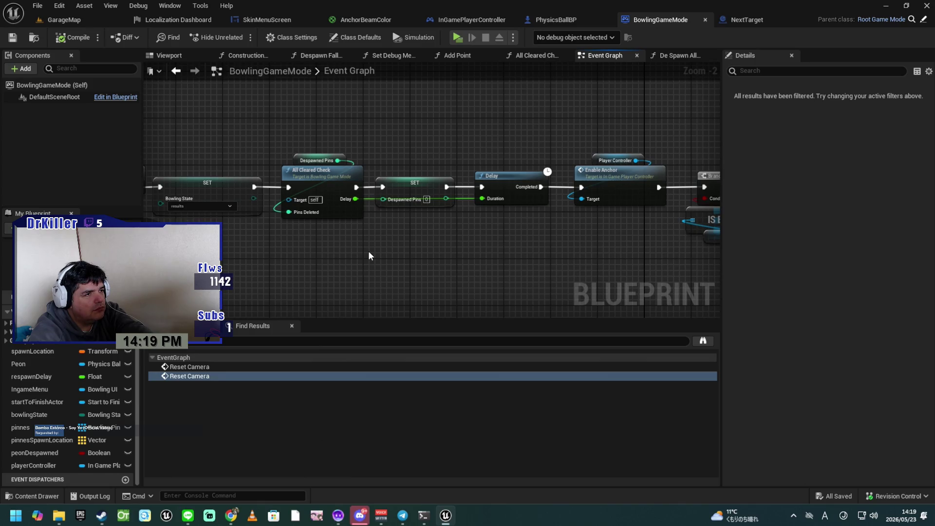
pyautogui.moveTo(332, 267)
pyautogui.mouseDown()
pyautogui.moveTo(641, 286)
pyautogui.moveTo(633, 286)
pyautogui.moveTo(476, 267)
pyautogui.moveTo(742, 268)
pyautogui.mouseUp()
pyautogui.rightClick(305, 168)
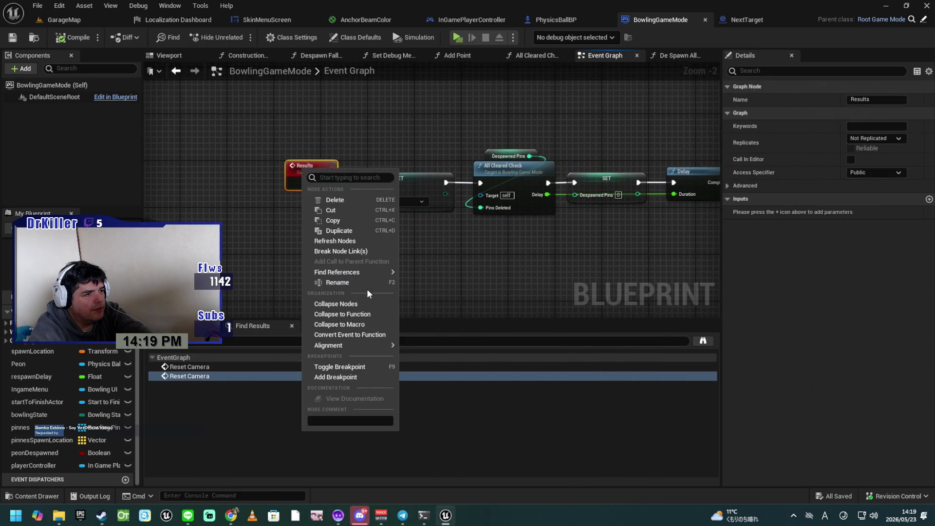
# Find references to the Results event and step through them to the third Results call
pyautogui.moveTo(386, 274)
pyautogui.click(425, 286)
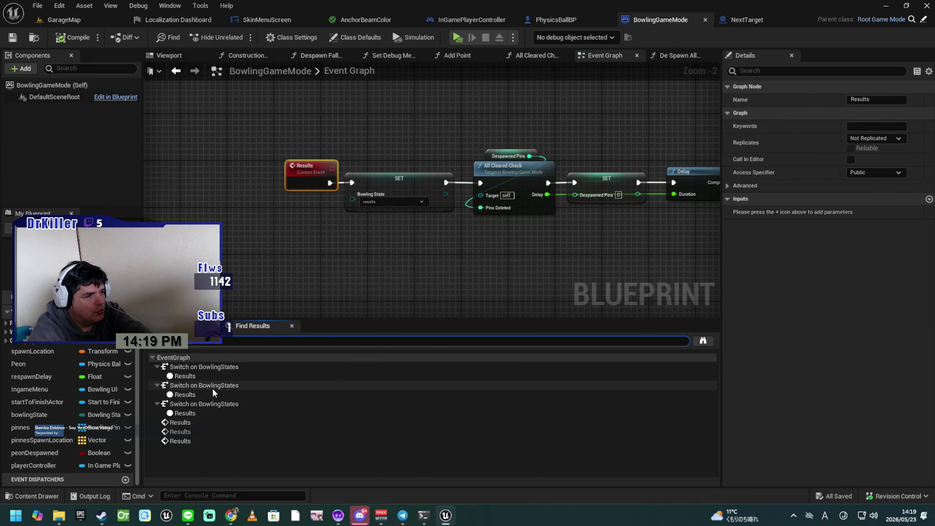
pyautogui.click(211, 376)
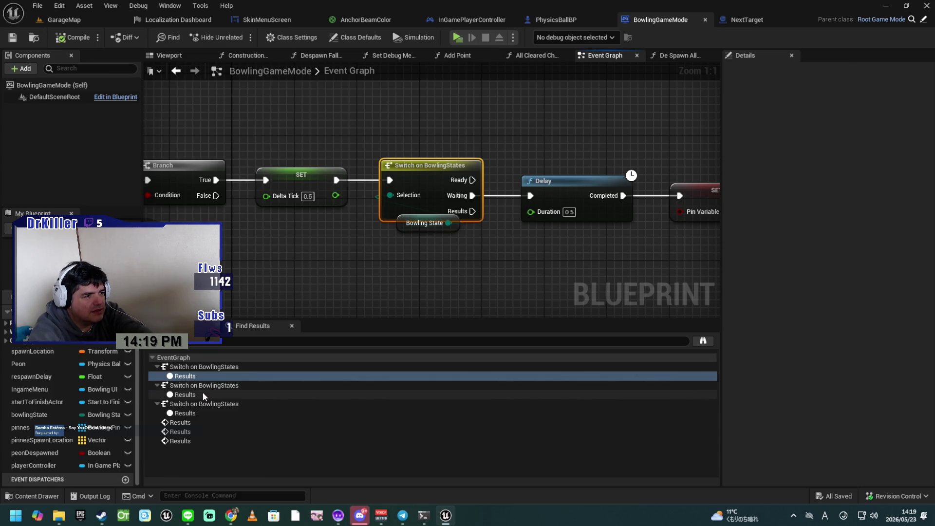
pyautogui.click(203, 393)
pyautogui.click(198, 413)
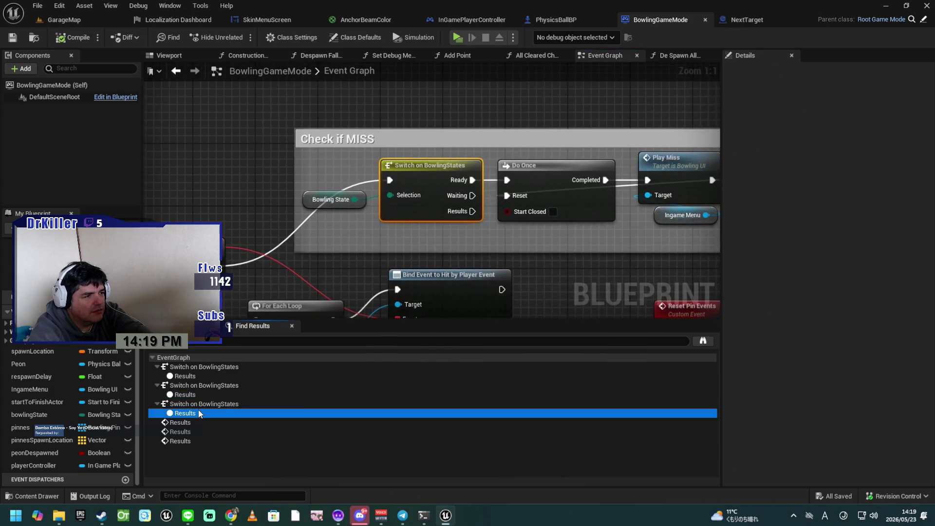
pyautogui.click(192, 420)
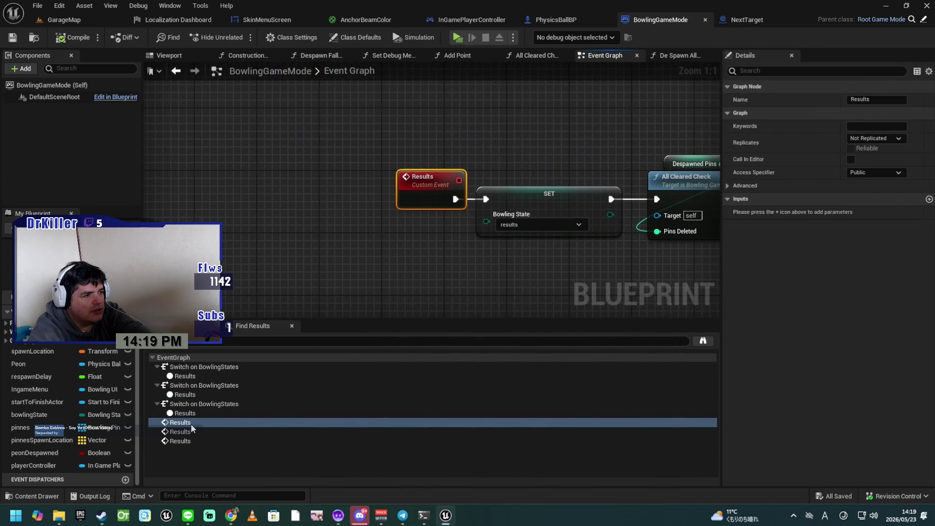
pyautogui.click(190, 432)
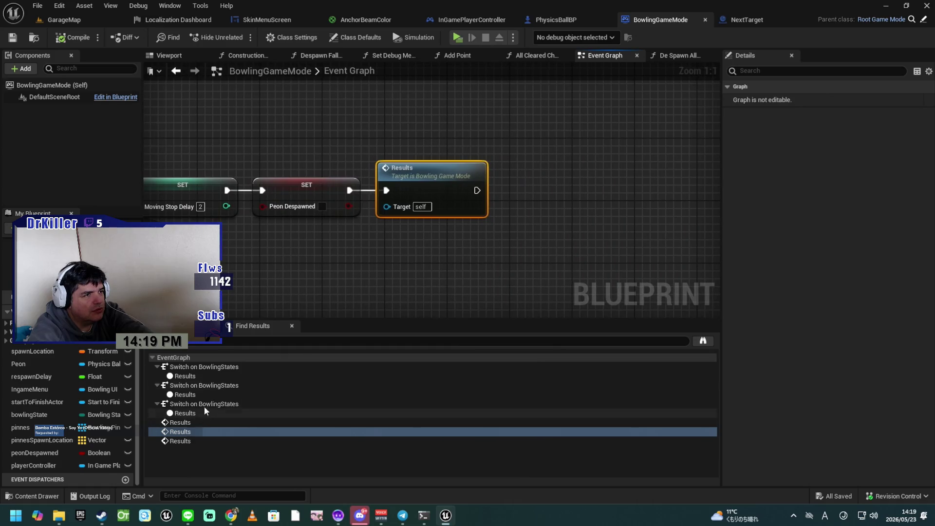
pyautogui.scroll(-2, 270, 286)
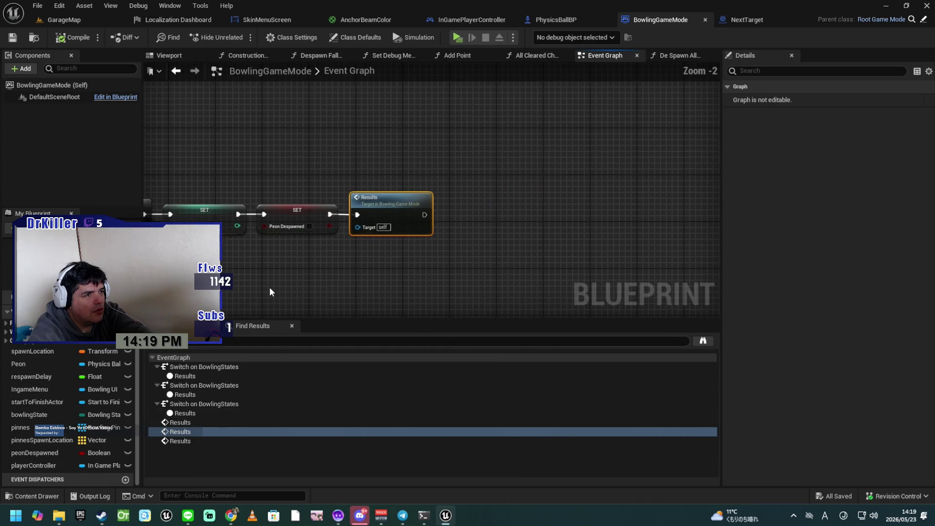
pyautogui.click(182, 440)
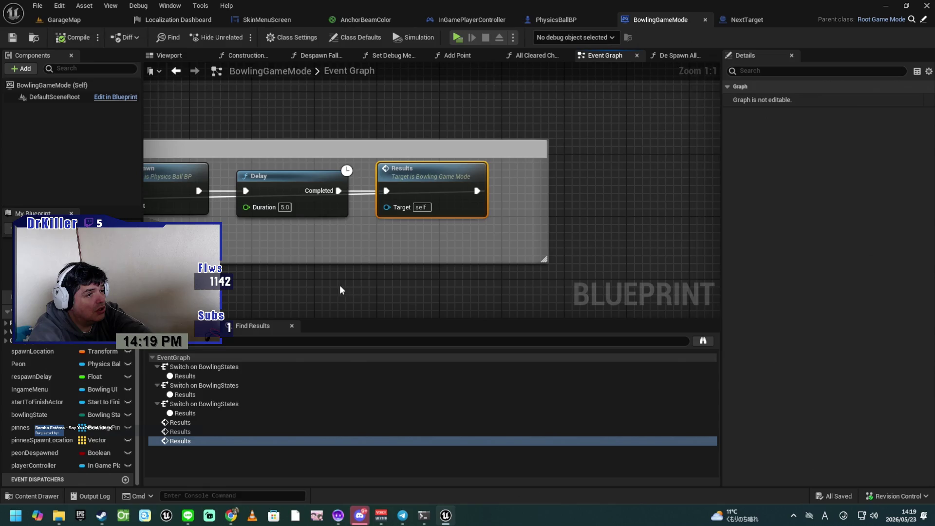
# Add a Print String logging 'MISS' after the third Results call, then compile and save BowlingGameMode
pyautogui.moveTo(319, 302); pyautogui.dragTo(565, 271)
pyautogui.moveTo(468, 298); pyautogui.dragTo(197, 319)
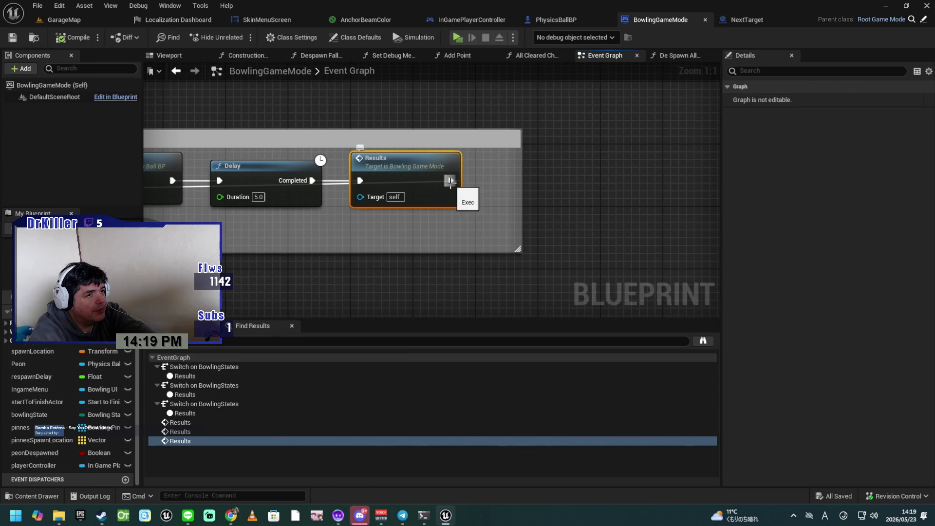
pyautogui.moveTo(449, 185)
pyautogui.mouseDown()
pyautogui.moveTo(589, 229)
pyautogui.moveTo(612, 208)
pyautogui.mouseUp()
pyautogui.write('print')
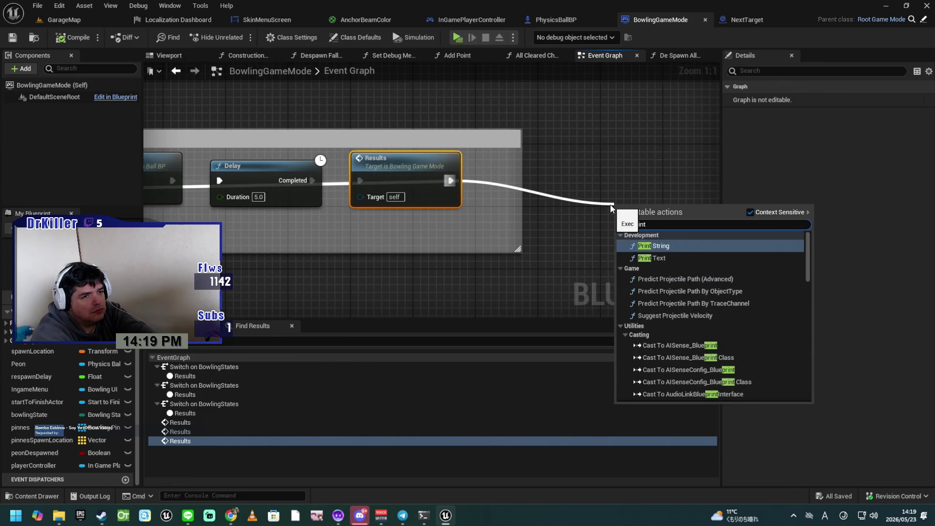
pyautogui.press('Return')
pyautogui.click(658, 237)
pyautogui.write('MISS')
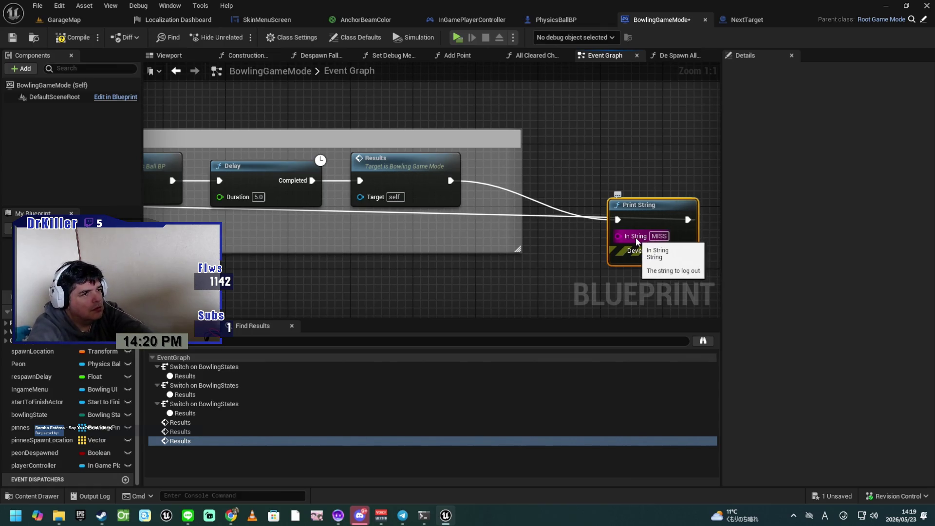
pyautogui.press('Return')
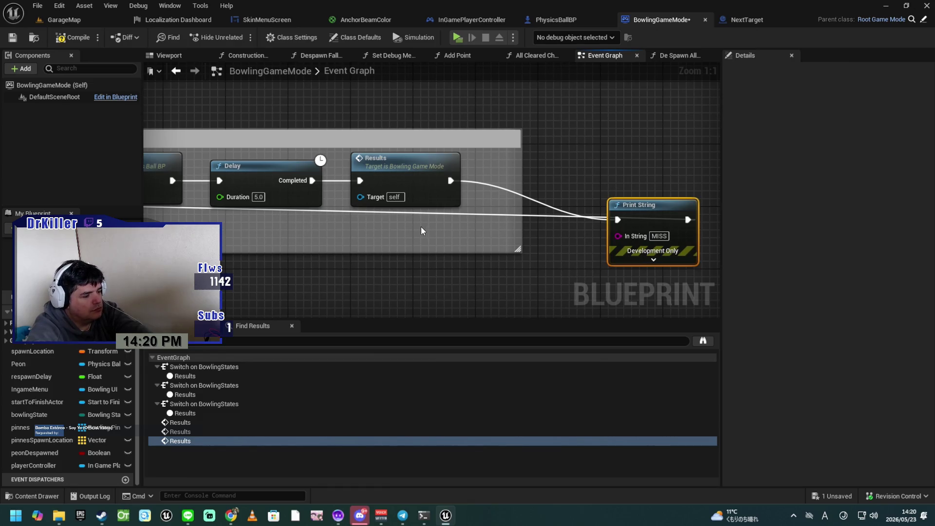
pyautogui.click(74, 42)
pyautogui.click(12, 37)
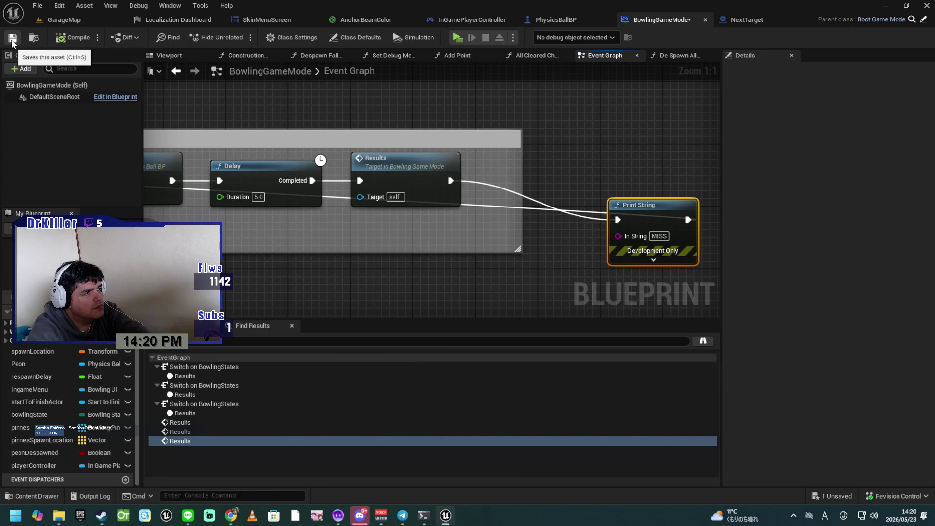
pyautogui.click(458, 37)
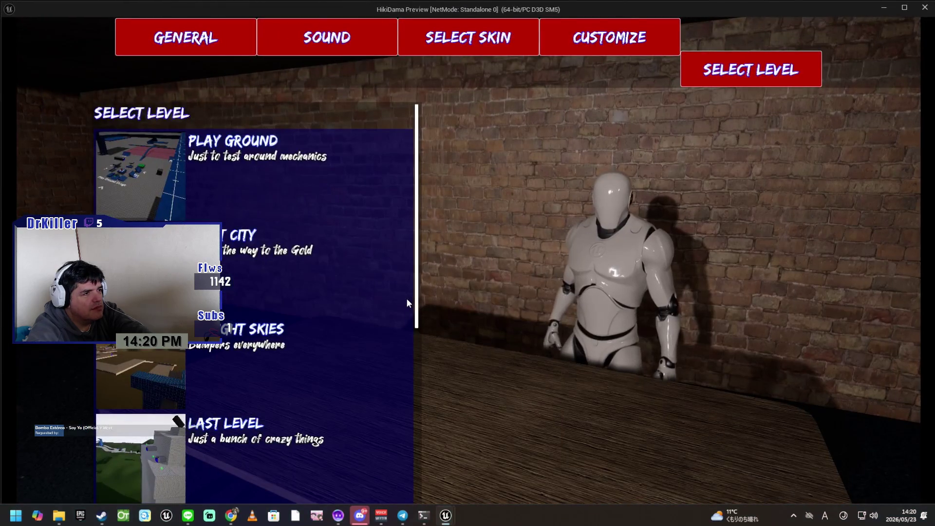
# Scroll the Select Level list down to Bowling Alley and load it
pyautogui.scroll(-5, 336, 253)
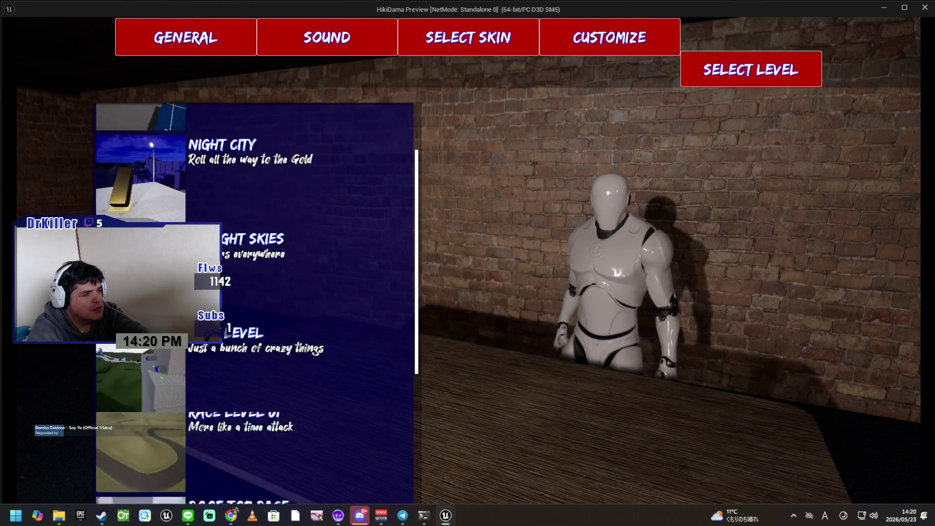
pyautogui.scroll(-1, 218, 376)
pyautogui.moveTo(335, 483)
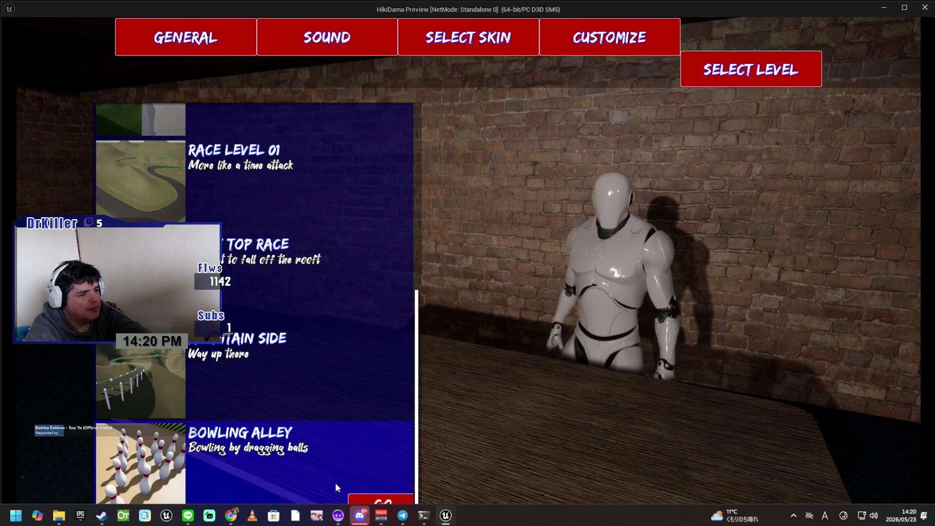
pyautogui.click(388, 500)
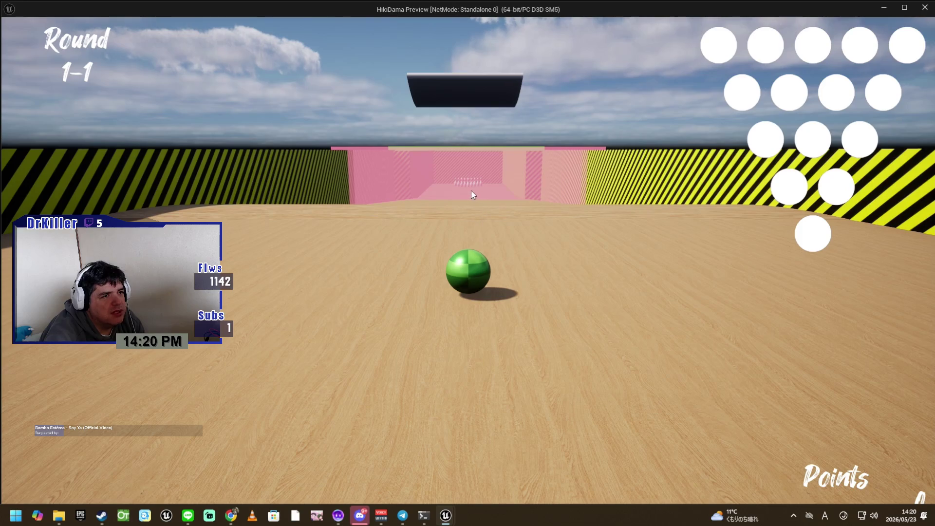
# Roll the ball down the lane through to Round 2-2 (92 points), then stop the session
pyautogui.press('w')
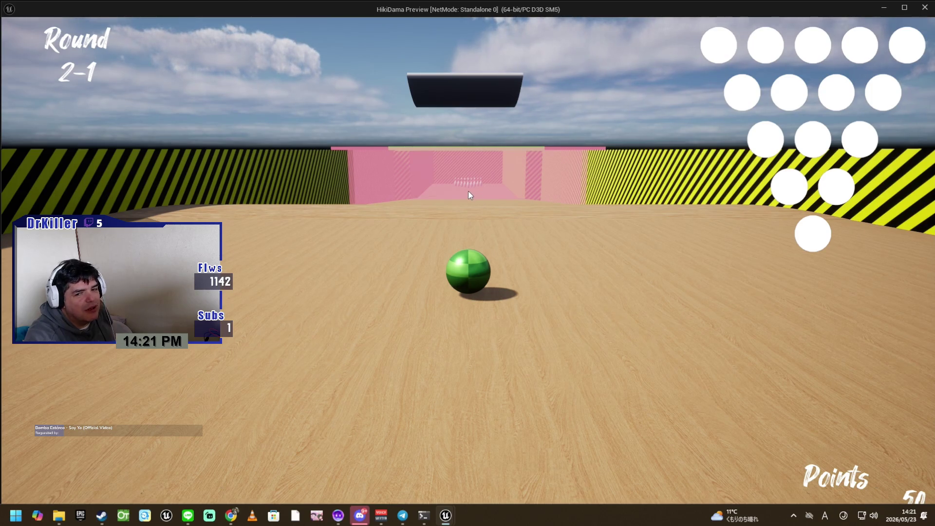
pyautogui.press('w')
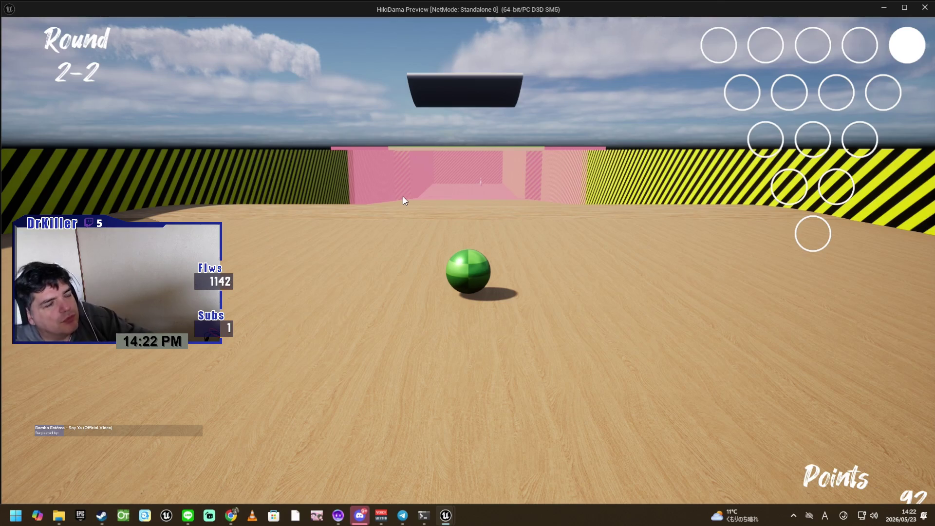
pyautogui.press('Escape')
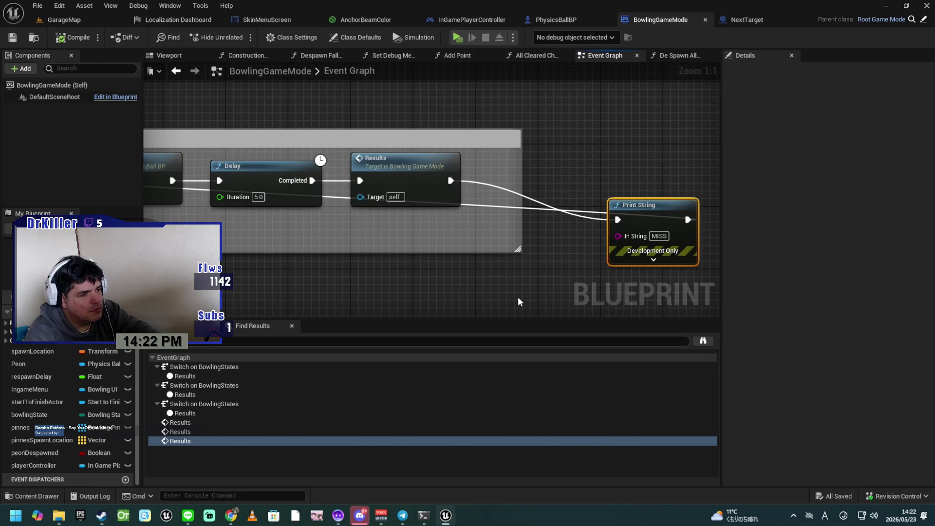
# Undo the MISS Print String node, then save and compile BowlingGameMode
pyautogui.hotkey('ctrl', 'z')
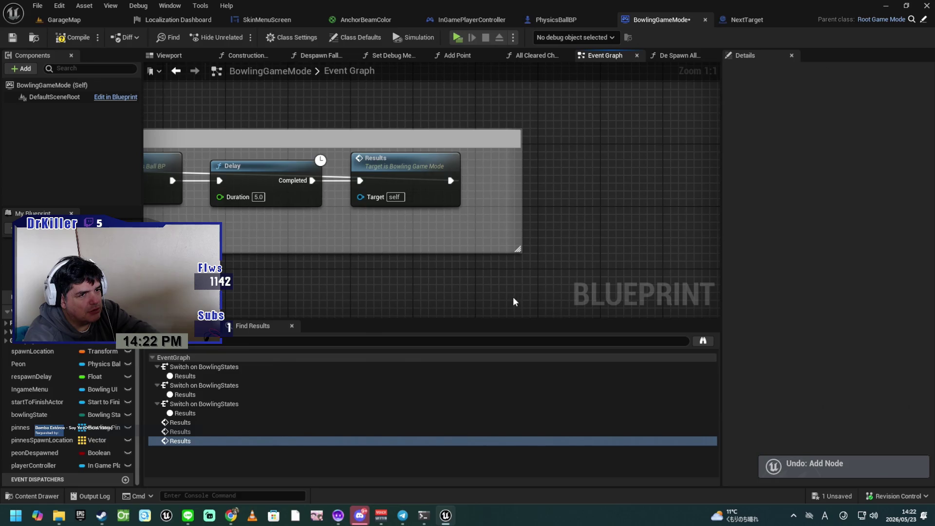
pyautogui.moveTo(434, 287)
pyautogui.mouseDown()
pyautogui.moveTo(568, 274)
pyautogui.moveTo(592, 261)
pyautogui.mouseUp()
pyautogui.hotkey('ctrl', 's')
pyautogui.click(77, 40)
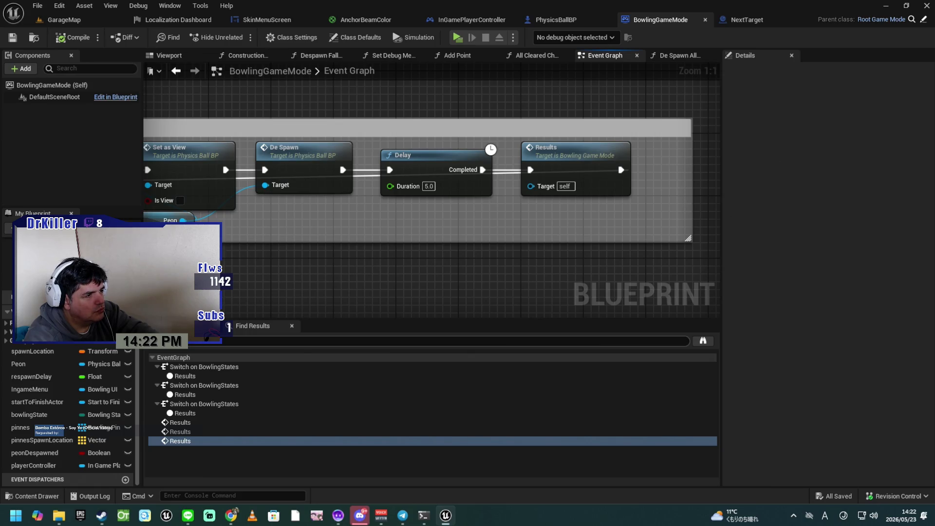
pyautogui.moveTo(235, 285)
pyautogui.mouseDown()
pyautogui.moveTo(396, 252)
pyautogui.moveTo(655, 292)
pyautogui.moveTo(581, 285)
pyautogui.mouseUp()
pyautogui.scroll(-3, 581, 285)
pyautogui.moveTo(521, 274)
pyautogui.mouseDown()
pyautogui.moveTo(459, 241)
pyautogui.moveTo(530, 310)
pyautogui.mouseUp()
pyautogui.scroll(2, 459, 240)
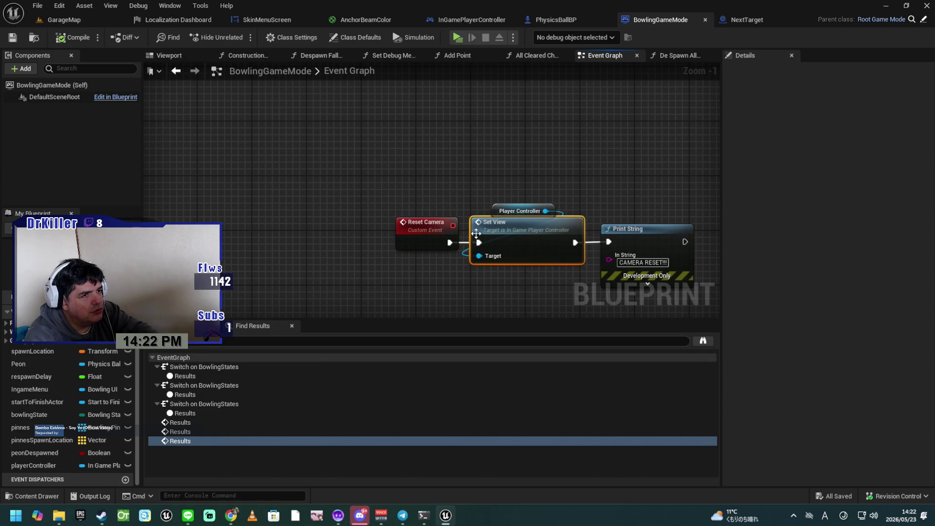
# Find Set View references by name and extend the search to all blueprints
pyautogui.rightClick(504, 226)
pyautogui.moveTo(569, 396)
pyautogui.moveTo(568, 329)
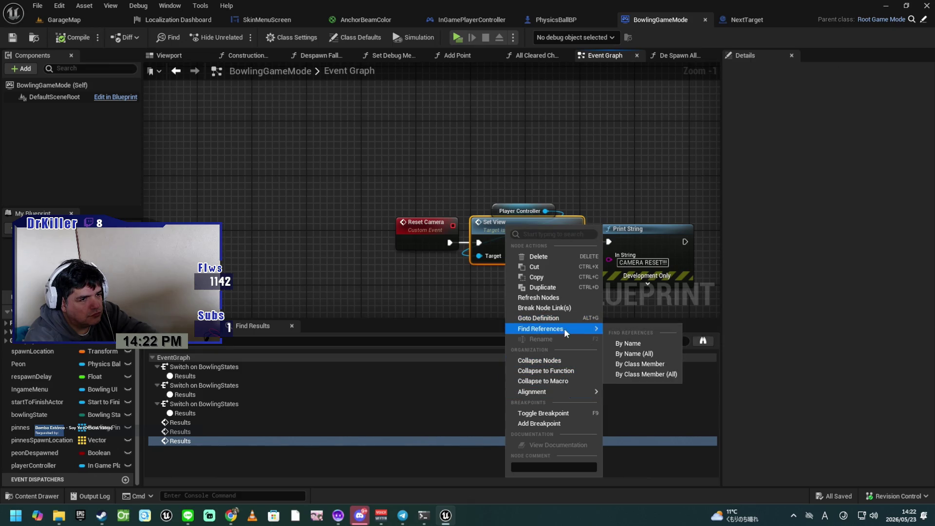
pyautogui.click(630, 343)
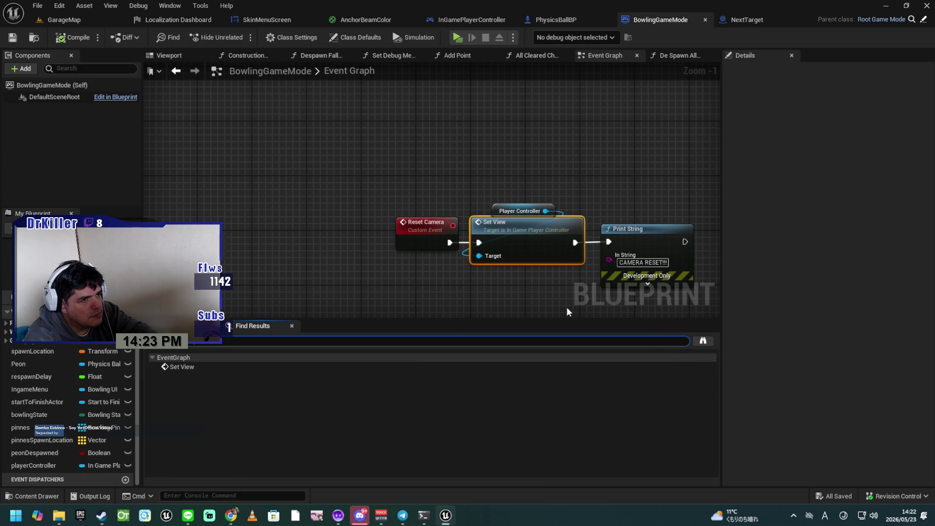
pyautogui.click(707, 343)
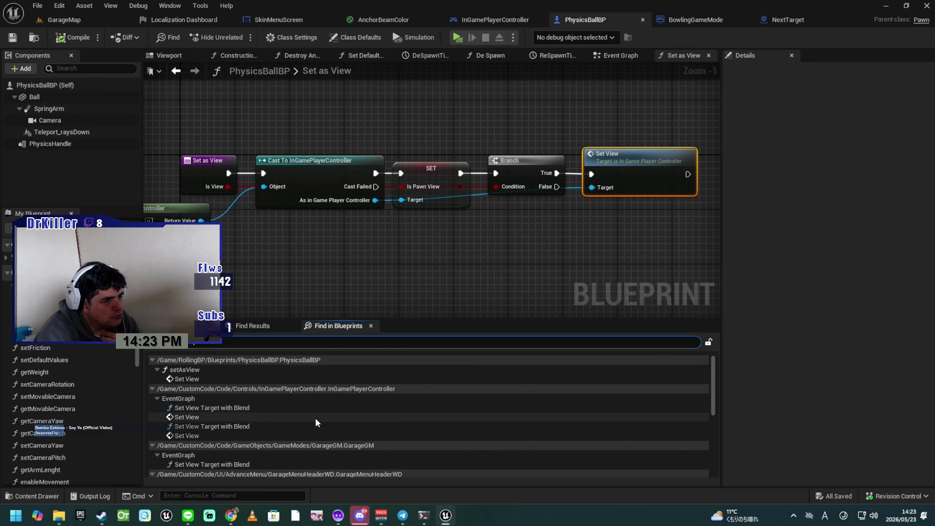
pyautogui.scroll(-3, 421, 418)
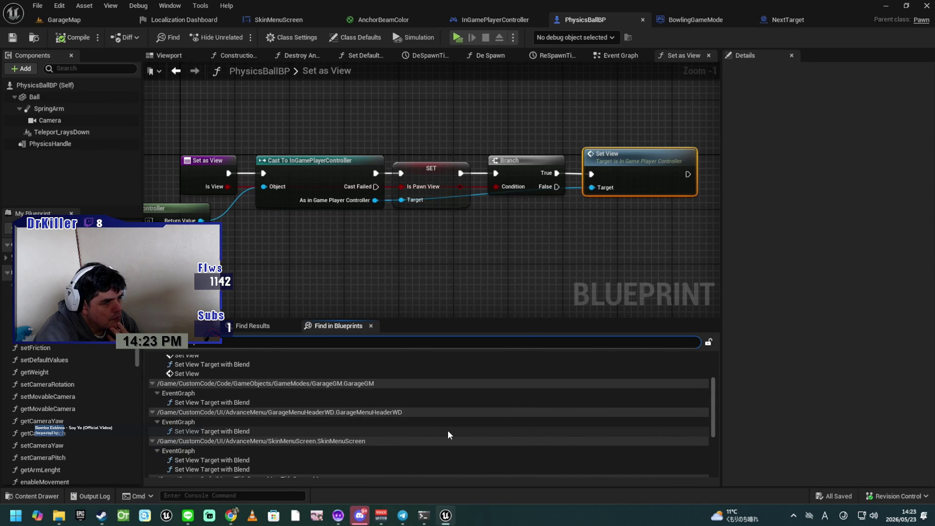
pyautogui.scroll(-2, 447, 431)
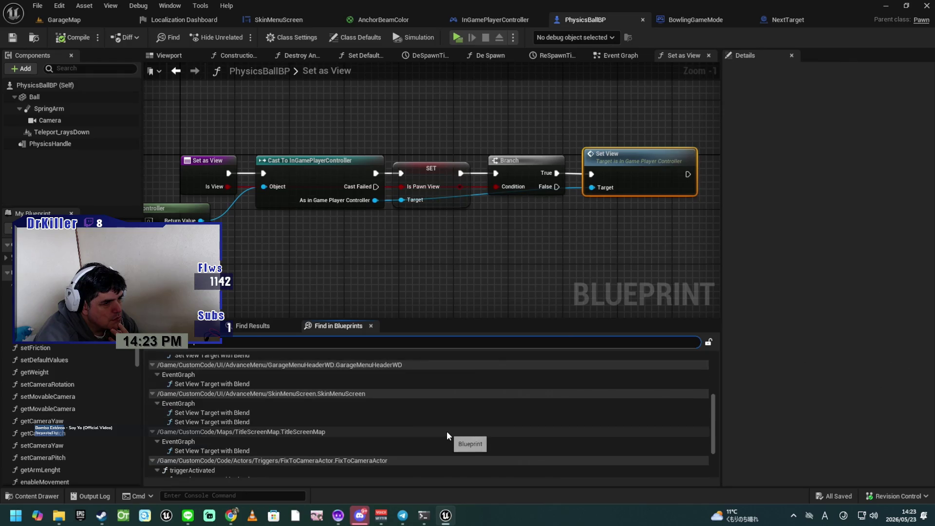
pyautogui.scroll(-1, 446, 431)
pyautogui.scroll(-1, 447, 431)
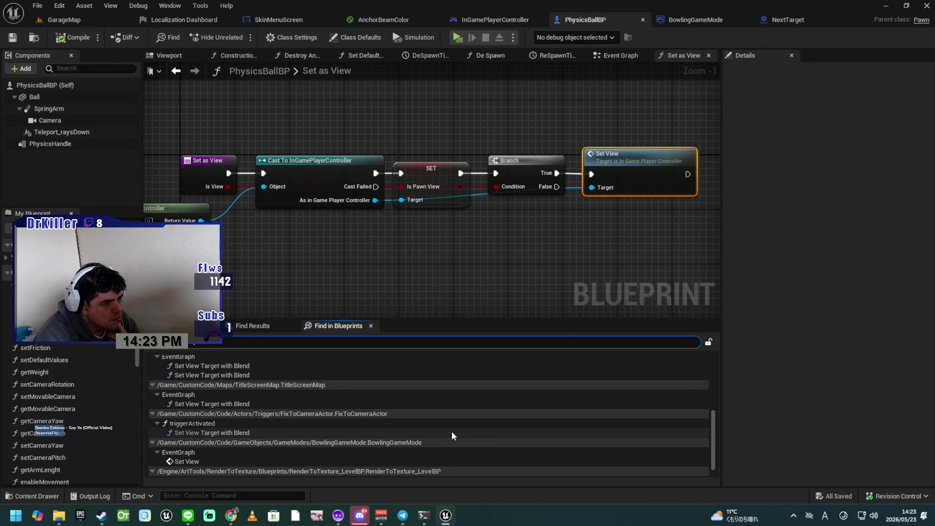
pyautogui.scroll(-2, 452, 431)
pyautogui.click(244, 444)
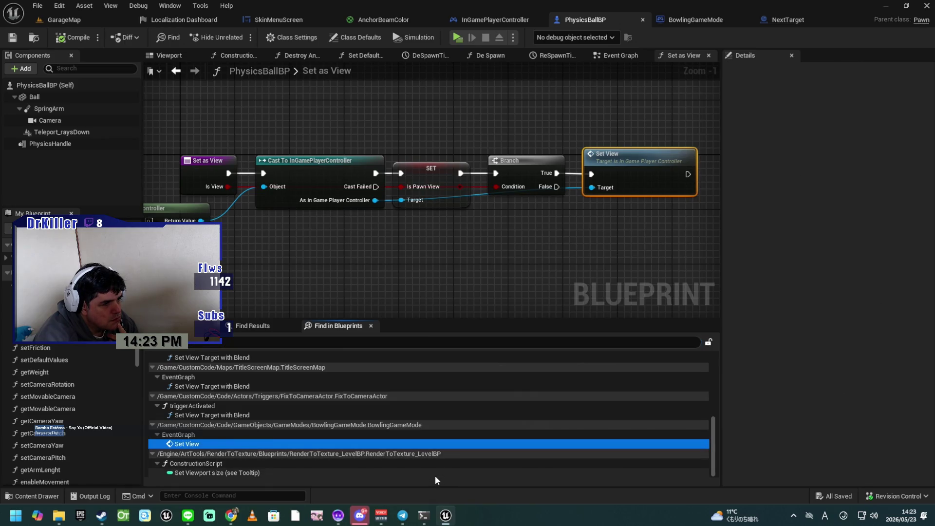
pyautogui.click(391, 255)
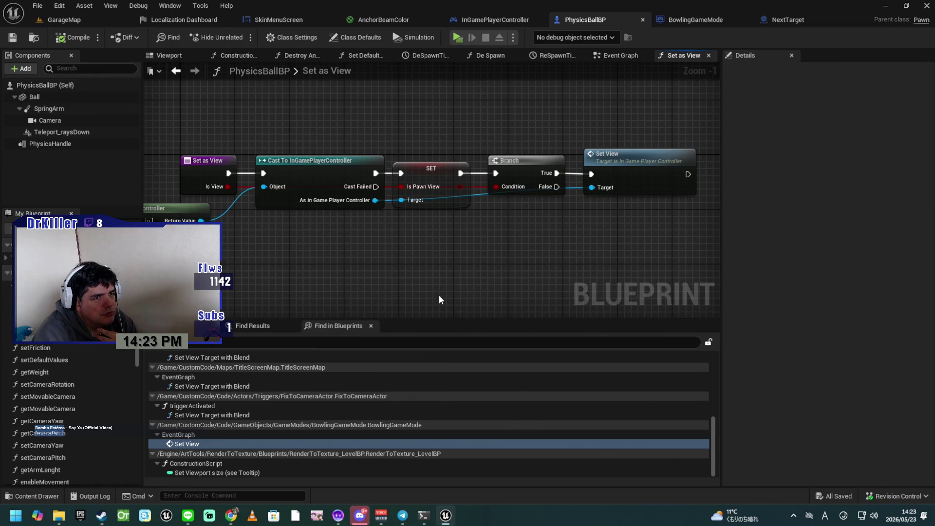
pyautogui.scroll(-4, 438, 293)
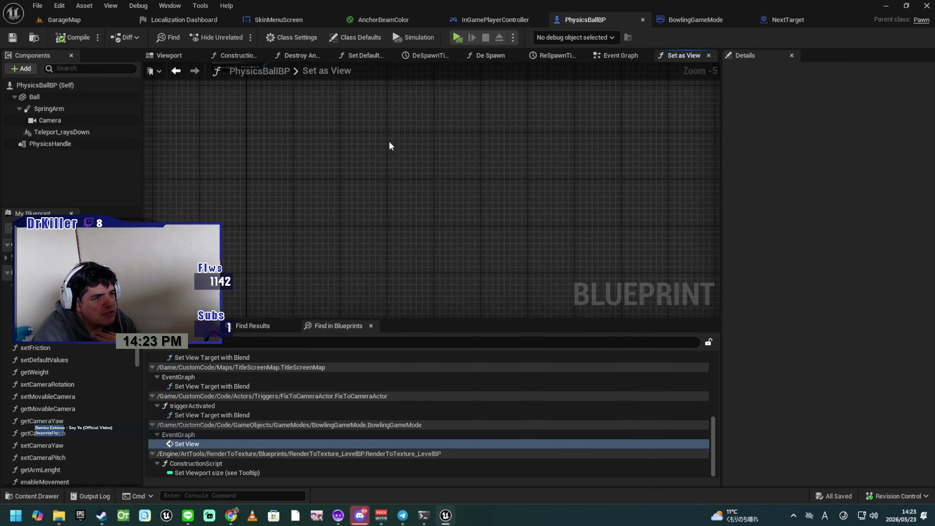
pyautogui.scroll(-7, 409, 239)
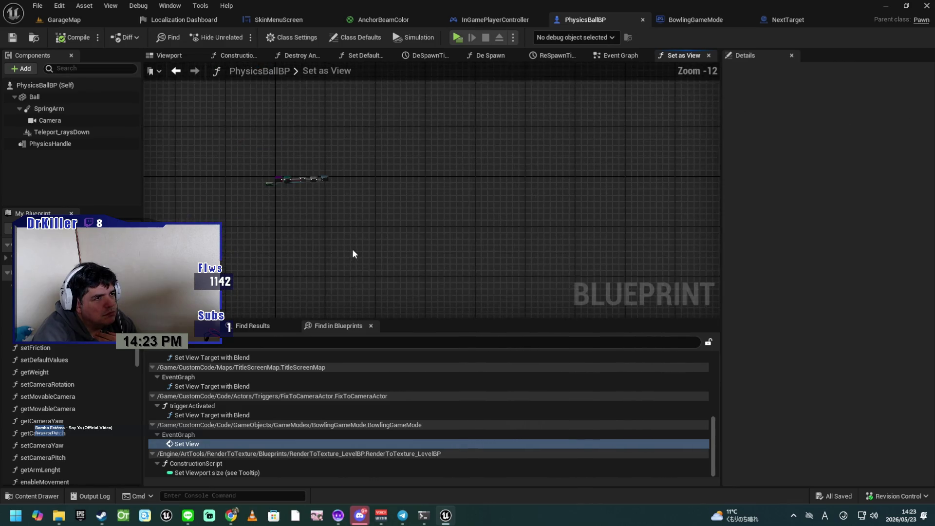
pyautogui.scroll(4, 441, 248)
pyautogui.moveTo(423, 221); pyautogui.dragTo(429, 284)
pyautogui.scroll(5, 422, 276)
pyautogui.moveTo(402, 231)
pyautogui.mouseDown()
pyautogui.moveTo(417, 280)
pyautogui.moveTo(411, 297)
pyautogui.moveTo(419, 284)
pyautogui.mouseUp()
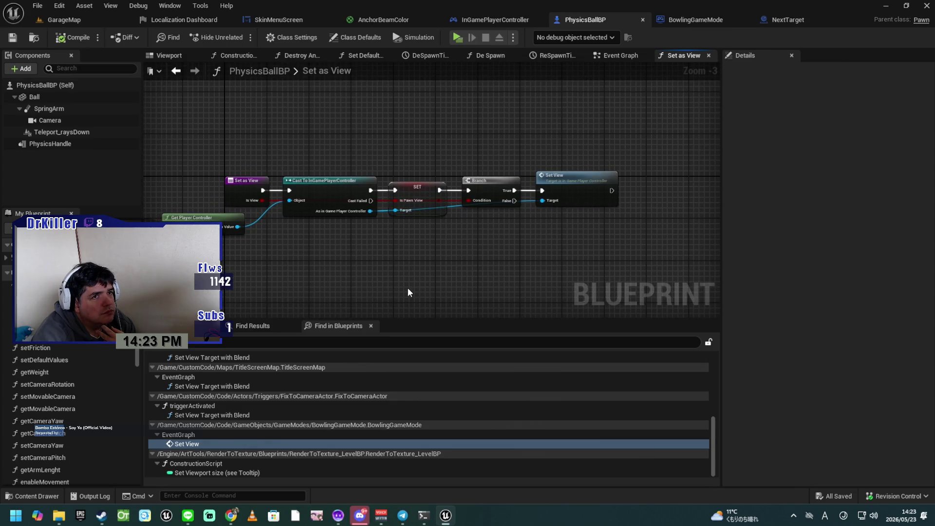
pyautogui.click(710, 19)
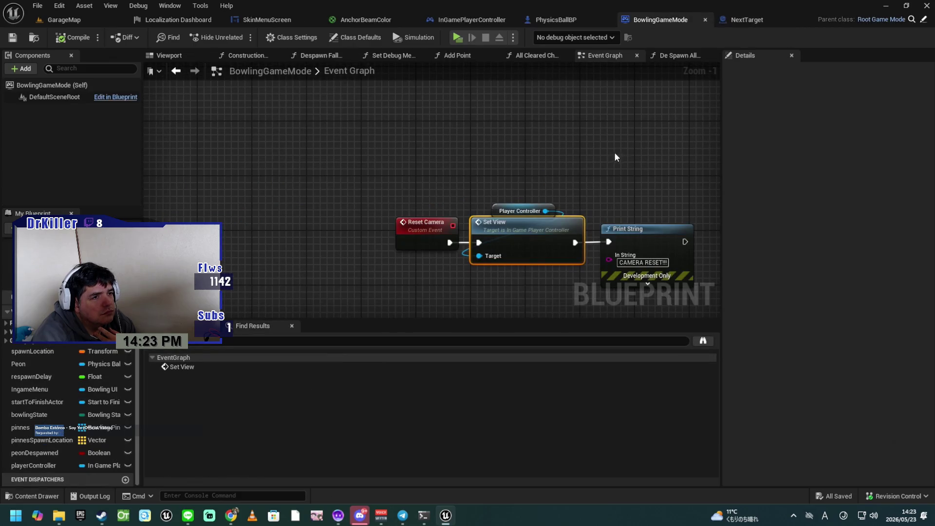
# Survey the BowlingGameMode Respawn Set-up group, BeginPlay, Play BGM and controller cast
pyautogui.moveTo(538, 278)
pyautogui.mouseDown()
pyautogui.moveTo(494, 257)
pyautogui.moveTo(392, 144)
pyautogui.mouseUp()
pyautogui.scroll(-9, 499, 249)
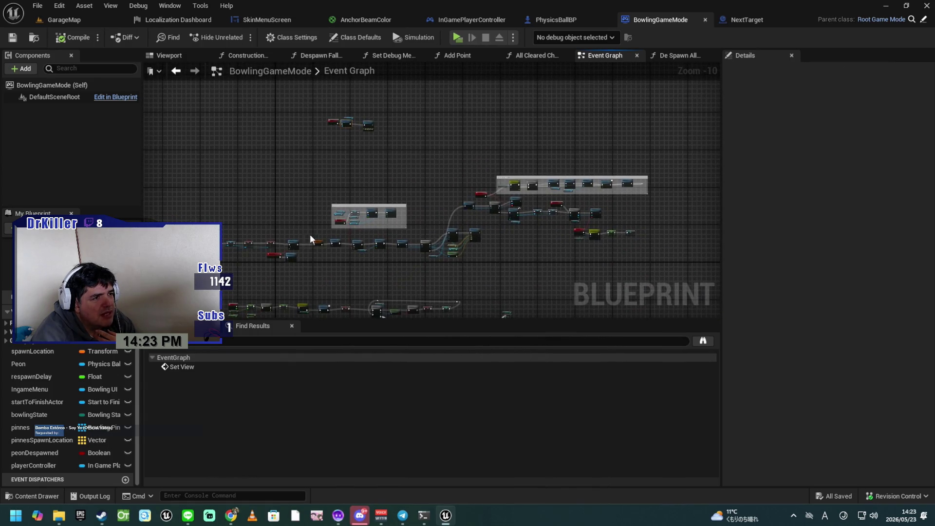
pyautogui.scroll(2, 445, 202)
pyautogui.scroll(3, 466, 200)
pyautogui.scroll(3, 527, 178)
pyautogui.moveTo(492, 153); pyautogui.dragTo(317, 192)
pyautogui.scroll(2, 433, 258)
pyautogui.moveTo(600, 271)
pyautogui.mouseDown()
pyautogui.moveTo(503, 140)
pyautogui.moveTo(735, 222)
pyautogui.mouseUp()
pyautogui.moveTo(144, 224)
pyautogui.mouseDown()
pyautogui.moveTo(478, 230)
pyautogui.moveTo(336, 216)
pyautogui.moveTo(480, 229)
pyautogui.moveTo(388, 263)
pyautogui.mouseUp()
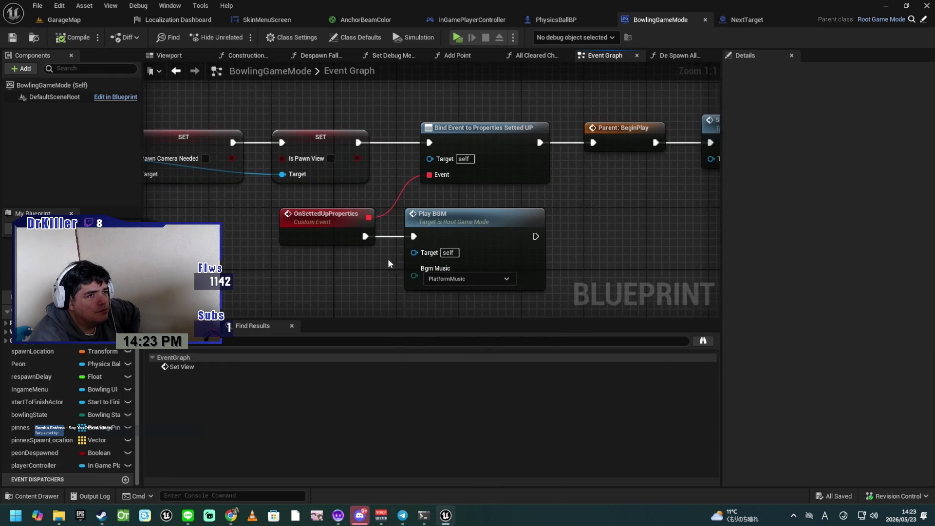
# Follow the Set Up Peon, camera pitch, pin spawning and UI widget logic, then return to InGamePlayerController
pyautogui.moveTo(643, 234)
pyautogui.mouseDown()
pyautogui.moveTo(508, 258)
pyautogui.moveTo(554, 262)
pyautogui.moveTo(367, 252)
pyautogui.mouseUp()
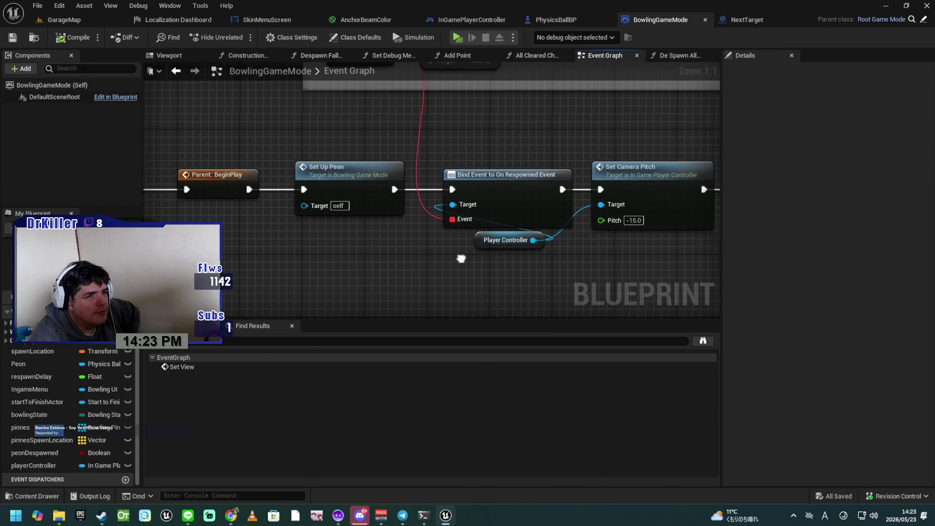
pyautogui.moveTo(563, 259); pyautogui.dragTo(426, 262)
pyautogui.moveTo(518, 267); pyautogui.dragTo(429, 264)
pyautogui.moveTo(555, 263); pyautogui.dragTo(338, 263)
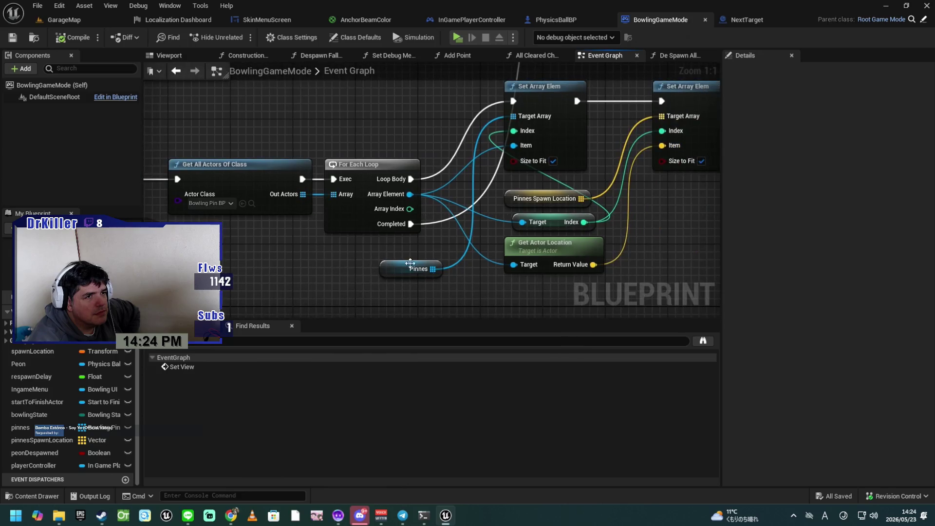
pyautogui.moveTo(655, 246); pyautogui.dragTo(586, 288)
pyautogui.moveTo(648, 266)
pyautogui.mouseDown()
pyautogui.moveTo(565, 297)
pyautogui.moveTo(579, 279)
pyautogui.moveTo(596, 173)
pyautogui.moveTo(549, 240)
pyautogui.moveTo(386, 252)
pyautogui.mouseUp()
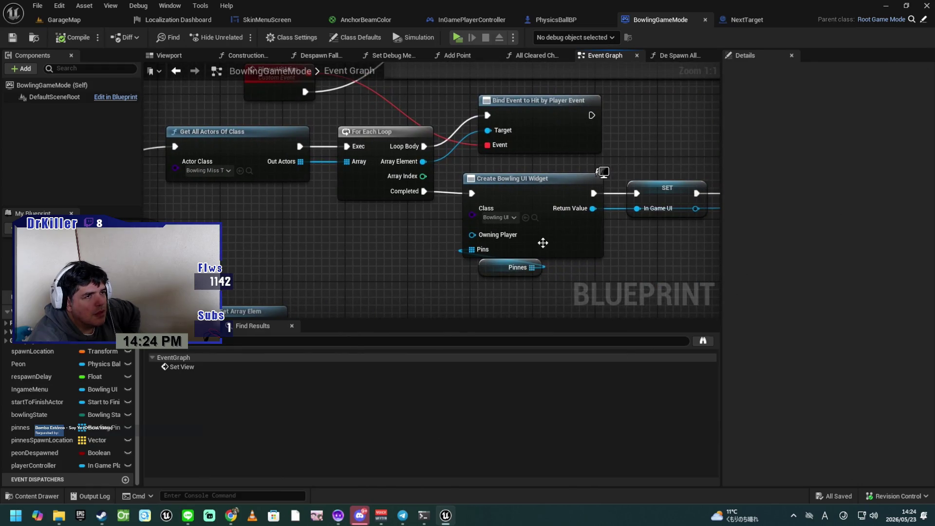
pyautogui.click(480, 19)
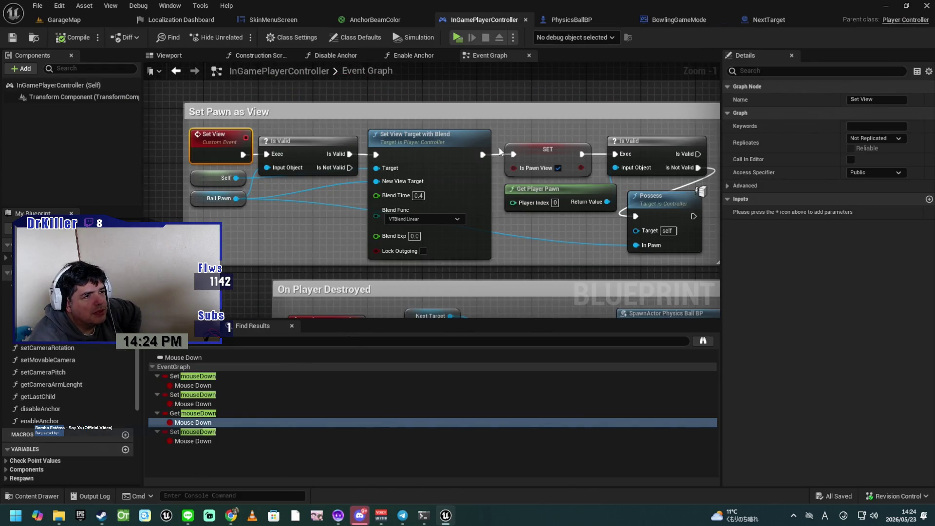
# Add a Print String after the Set View event with the message 'C -> Set View'
pyautogui.moveTo(537, 243)
pyautogui.mouseDown()
pyautogui.moveTo(505, 247)
pyautogui.moveTo(591, 254)
pyautogui.moveTo(433, 258)
pyautogui.moveTo(439, 245)
pyautogui.moveTo(597, 296)
pyautogui.mouseUp()
pyautogui.moveTo(384, 227); pyautogui.dragTo(475, 116)
pyautogui.write('print')
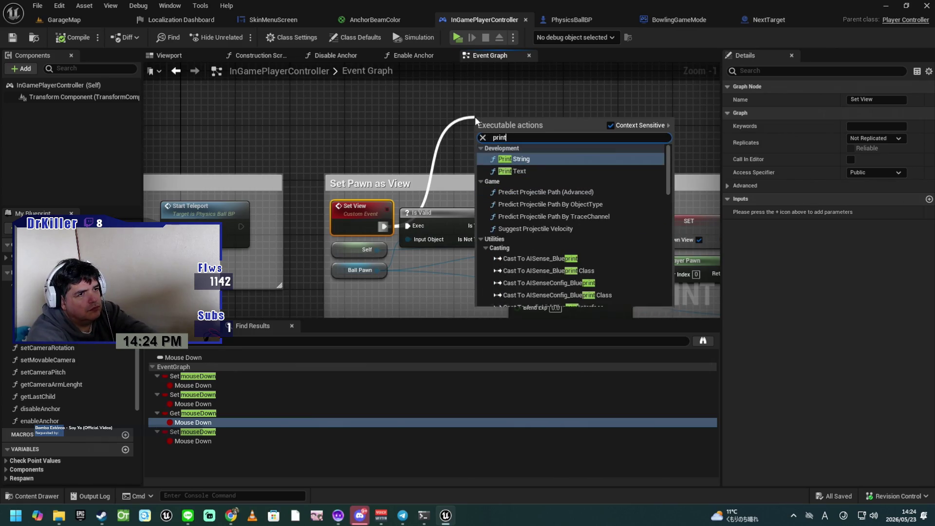
pyautogui.press('Return')
pyautogui.click(514, 144)
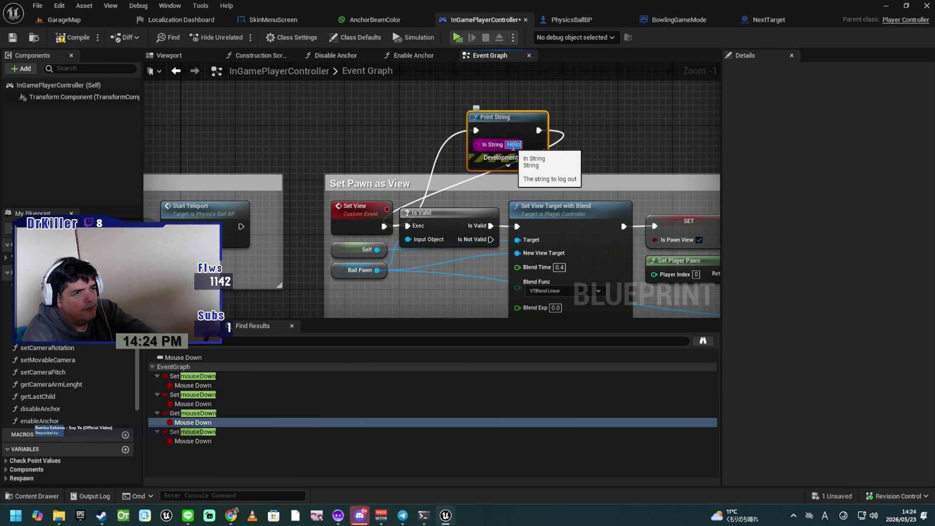
pyautogui.write('C')
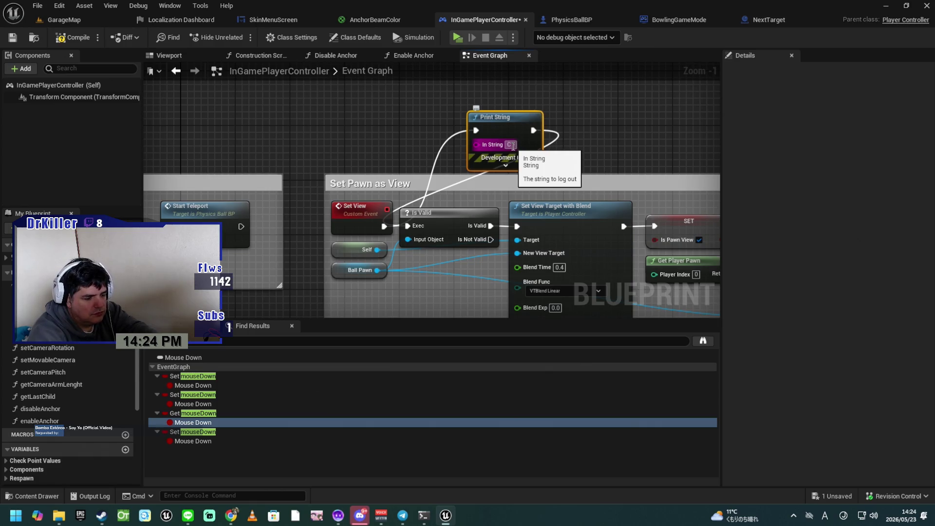
pyautogui.write(' > Set')
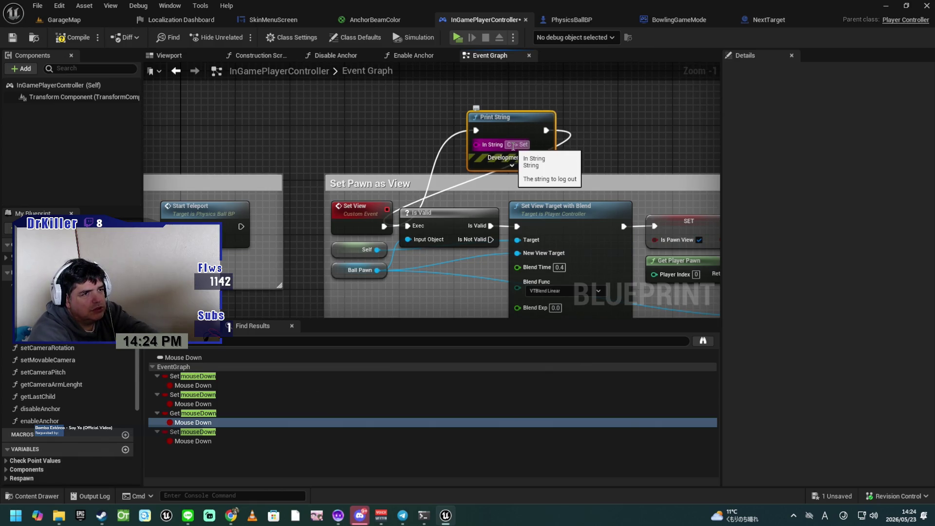
pyautogui.write(' View')
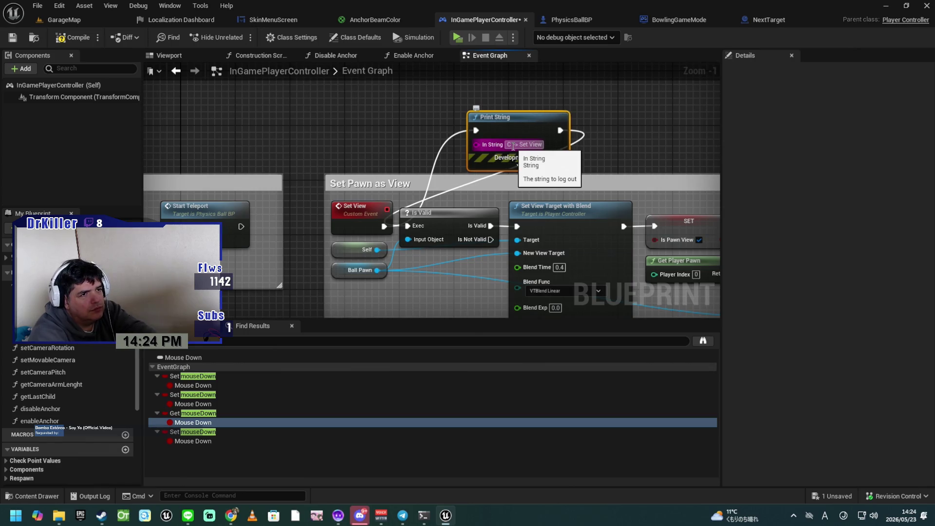
pyautogui.press('Return')
# Save InGamePlayerController and launch the game preview, scrolling the level-select list
pyautogui.click(88, 37)
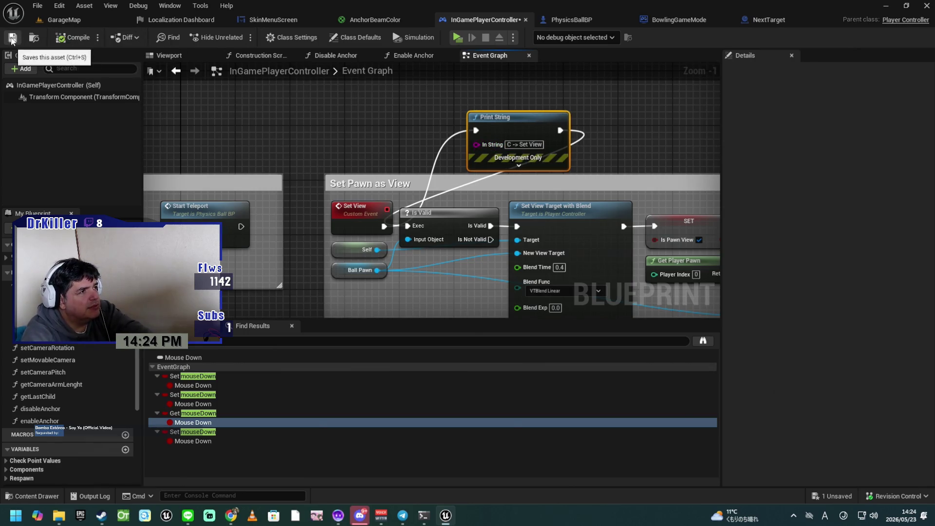
pyautogui.click(458, 39)
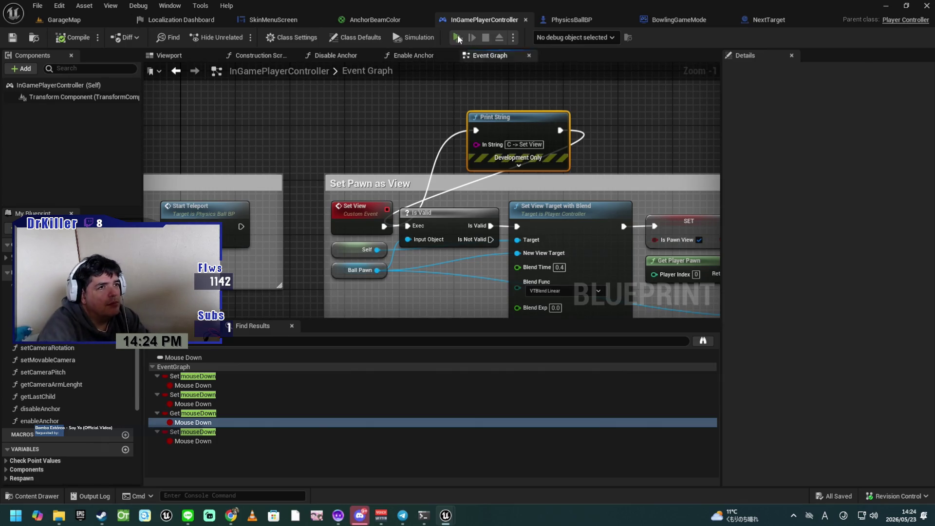
pyautogui.scroll(-3, 365, 302)
pyautogui.scroll(-4, 361, 319)
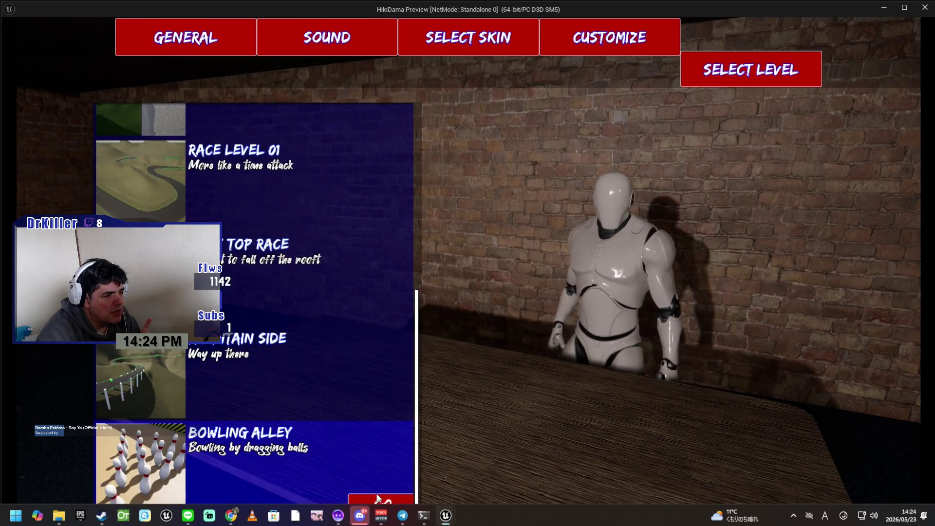
# Launch the Bowling Alley level and roll the ball into the pins, reaching Round 1-2 at 42 points
pyautogui.click(404, 499)
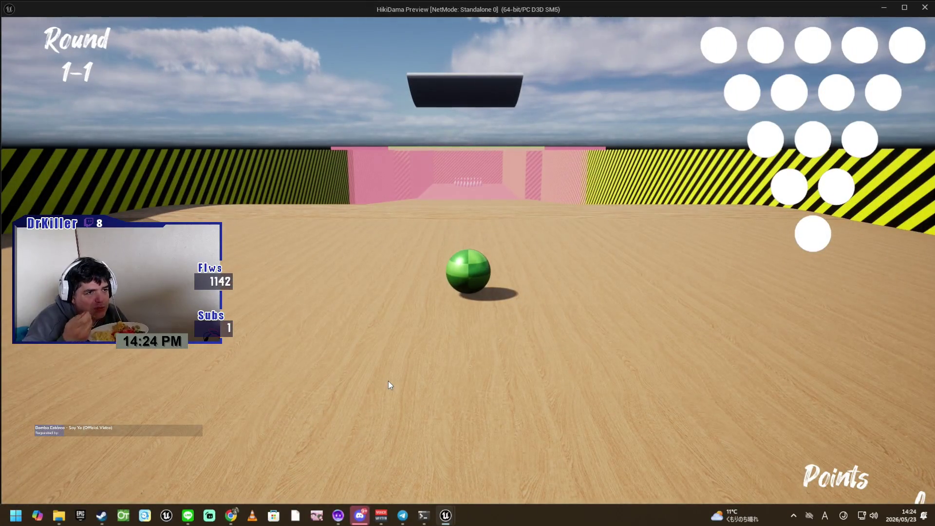
pyautogui.press('w')
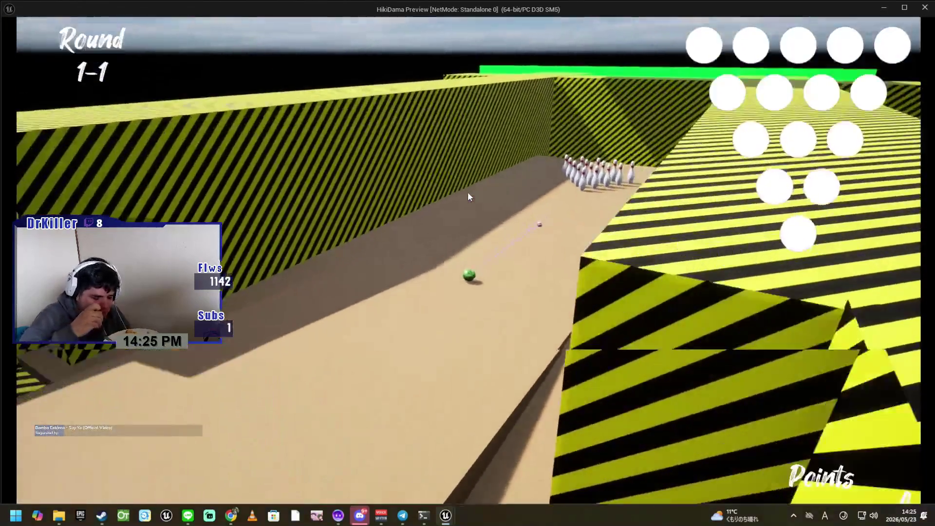
pyautogui.click(467, 197)
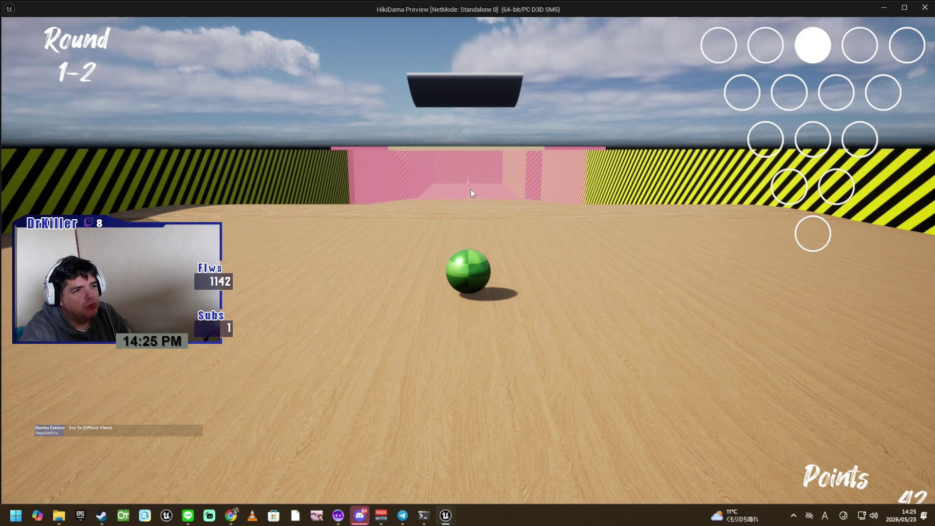
# Roll the ball through the pink gate into the last pin for 86 points, then exit the preview
pyautogui.press('w')
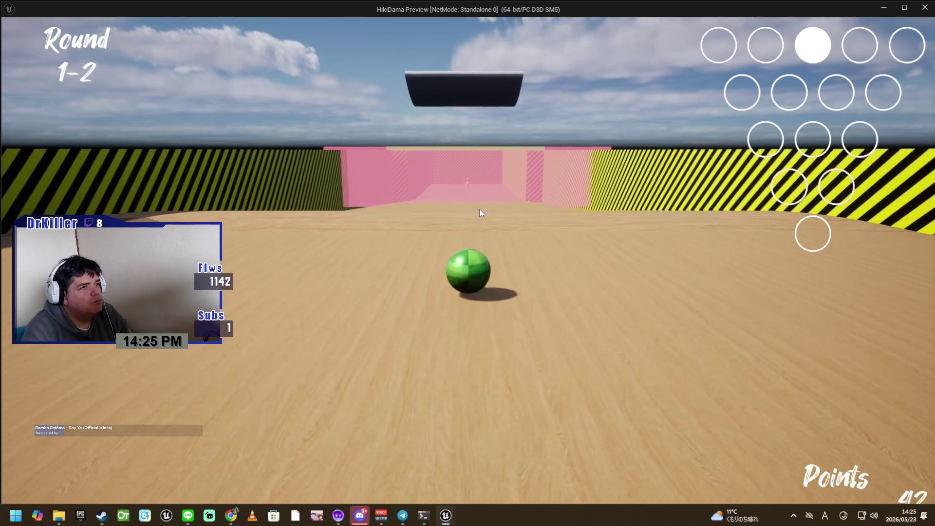
pyautogui.press('w')
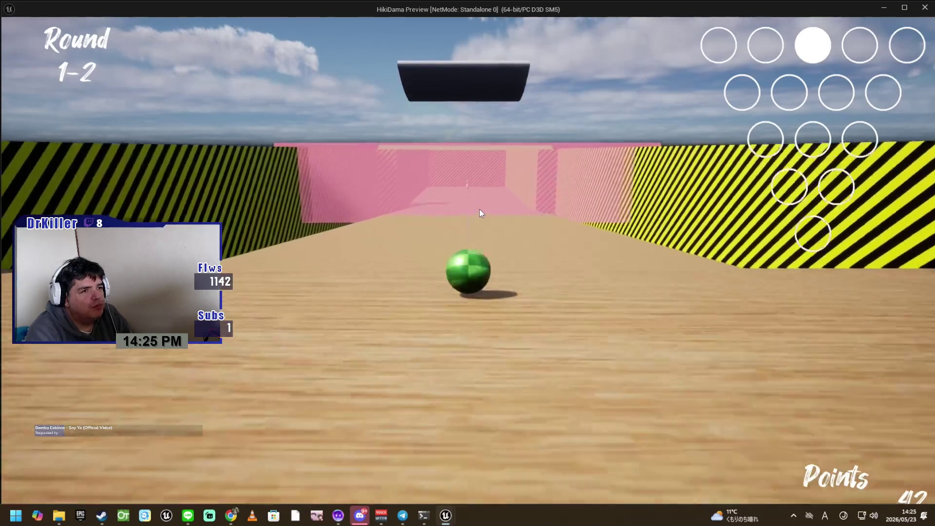
pyautogui.press('w')
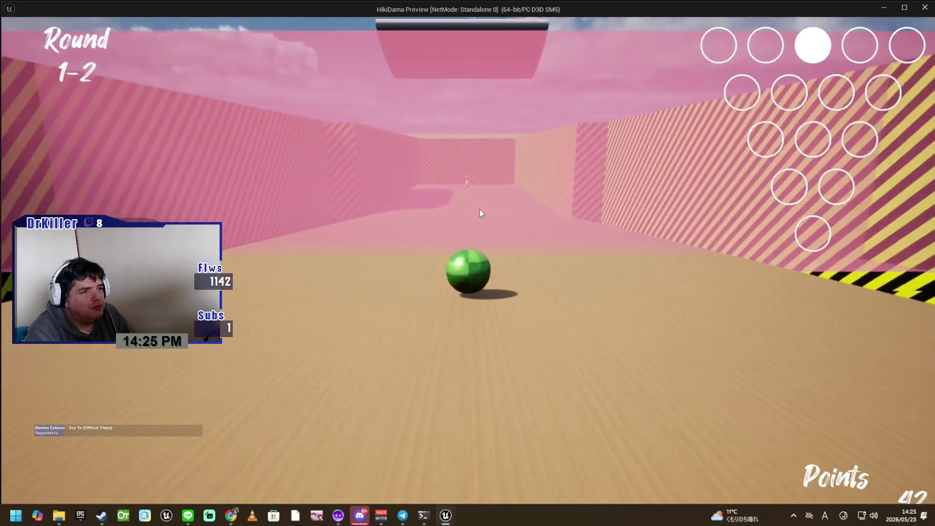
pyautogui.press('w')
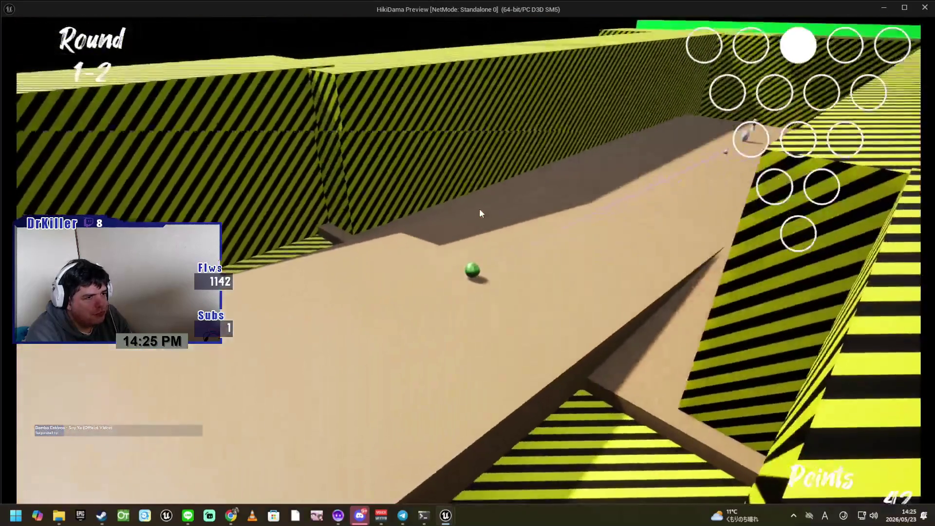
pyautogui.press('w')
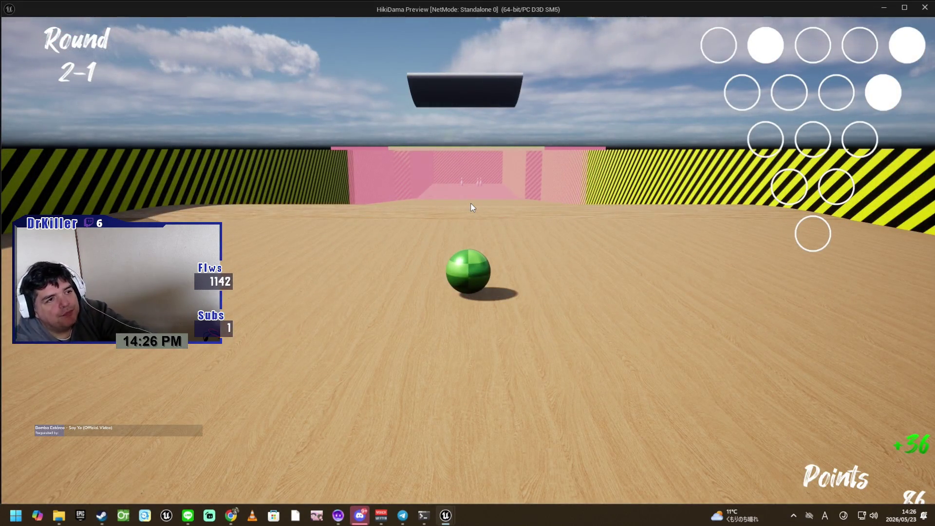
pyautogui.press('Escape')
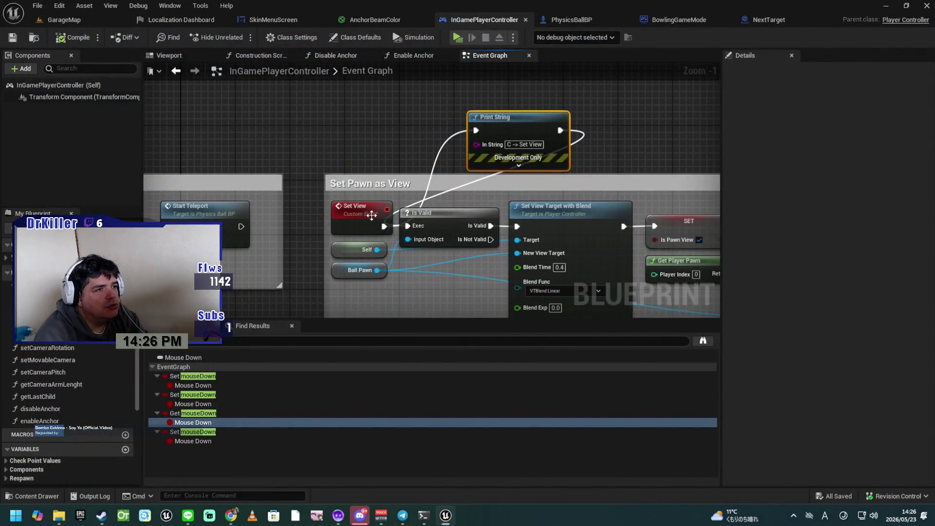
# Find references to Set View and jump to its custom event in the Set Pawn as View comment
pyautogui.rightClick(351, 211)
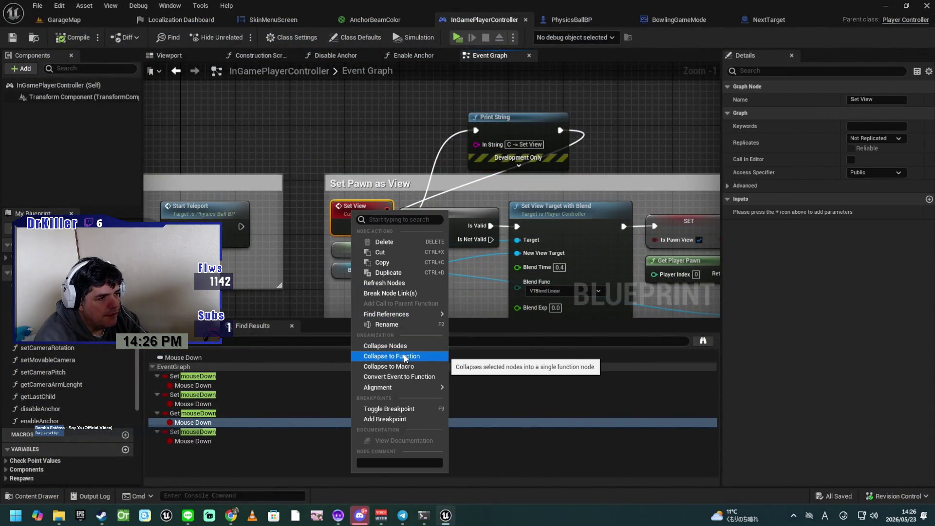
pyautogui.moveTo(397, 316)
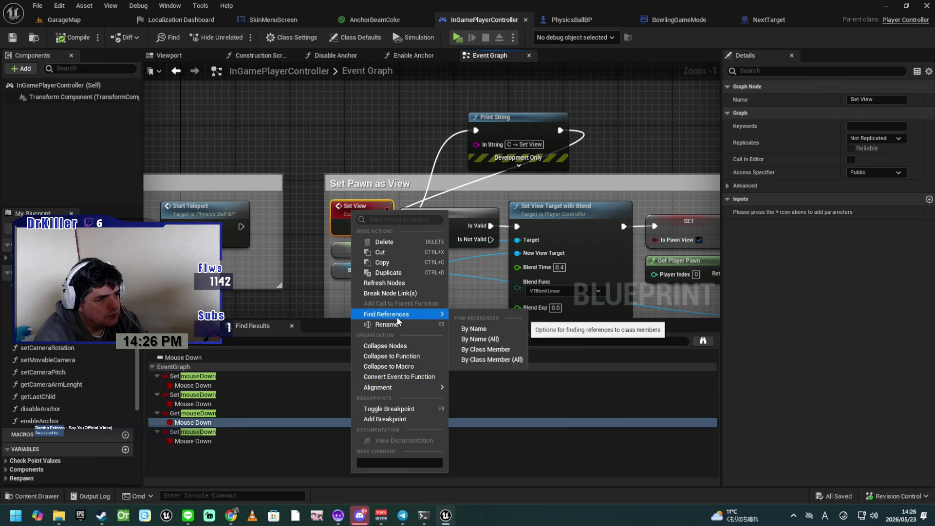
pyautogui.click(476, 328)
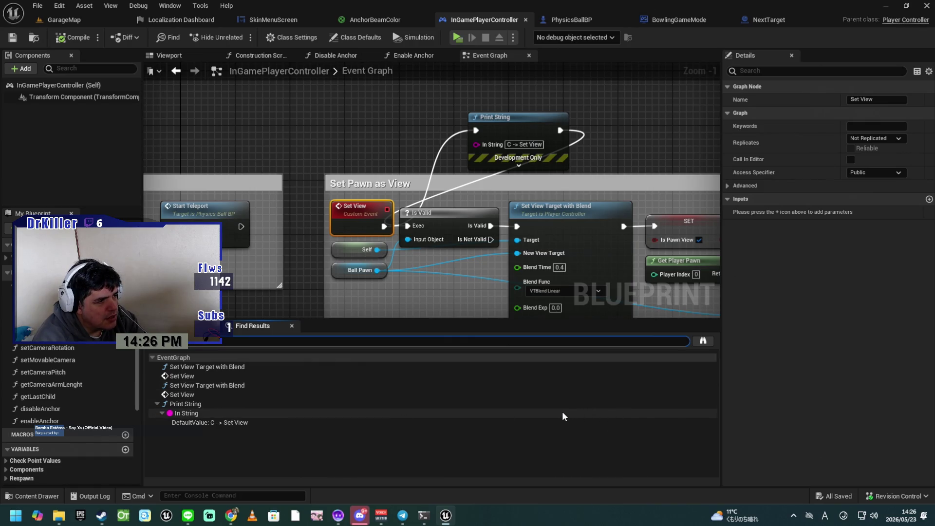
pyautogui.doubleClick(254, 392)
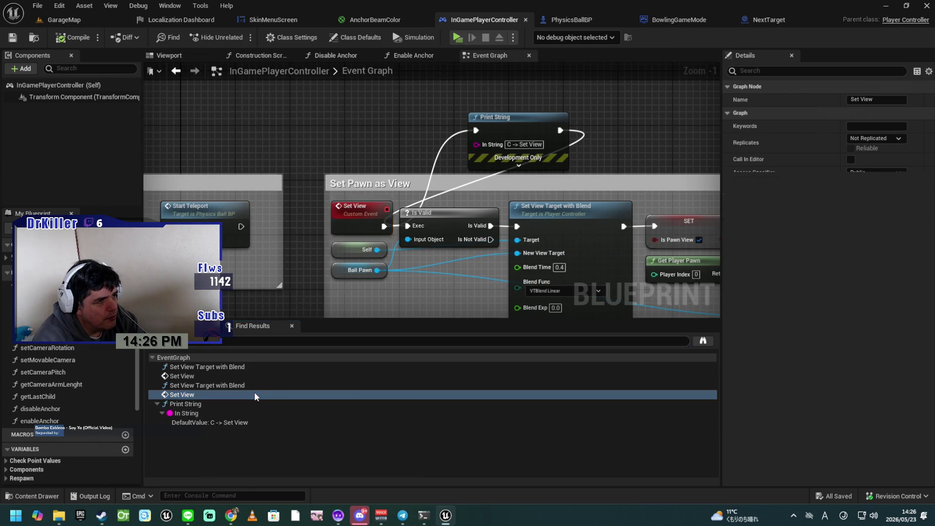
pyautogui.scroll(-2, 400, 307)
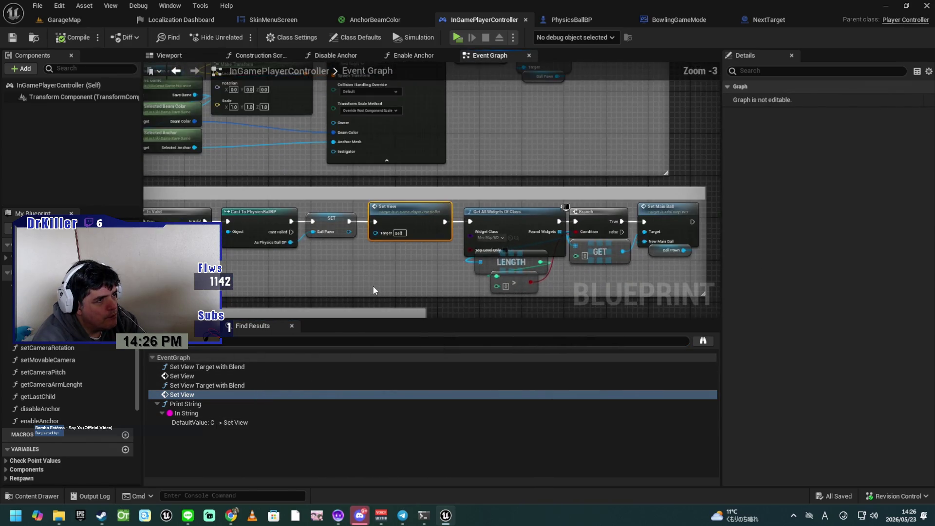
pyautogui.moveTo(329, 282)
pyautogui.mouseDown()
pyautogui.moveTo(597, 273)
pyautogui.moveTo(387, 268)
pyautogui.mouseUp()
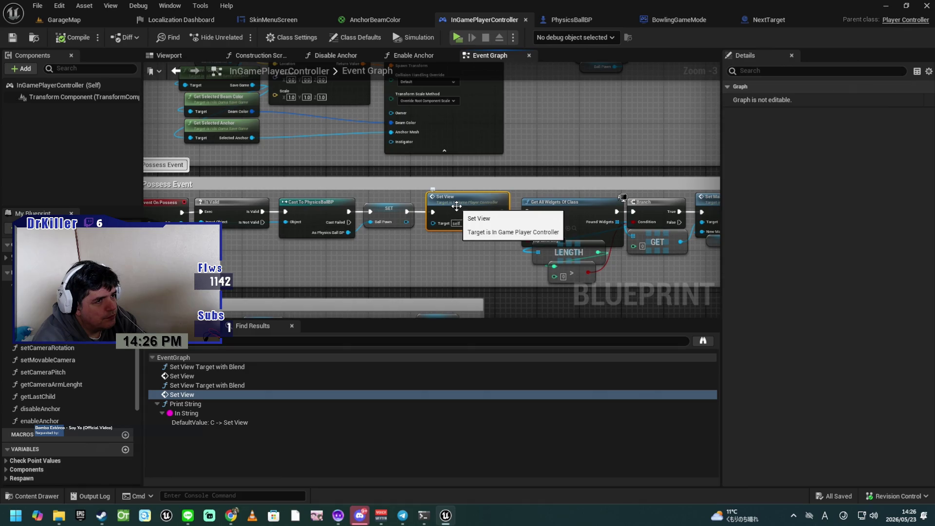
pyautogui.doubleClick(456, 206)
pyautogui.moveTo(431, 260); pyautogui.dragTo(251, 246)
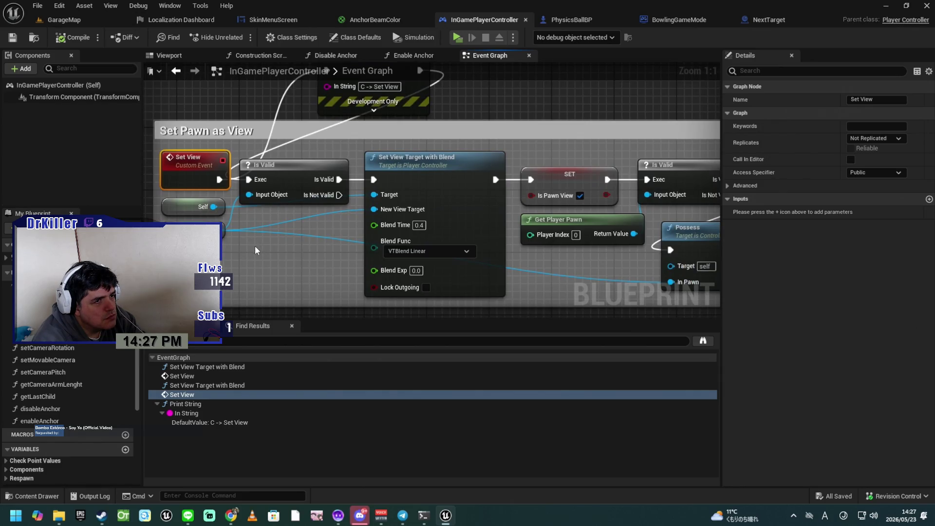
# Widen the Set Pawn as View comment, shift its nodes right, and add a Branch after Set View
pyautogui.scroll(-1, 263, 256)
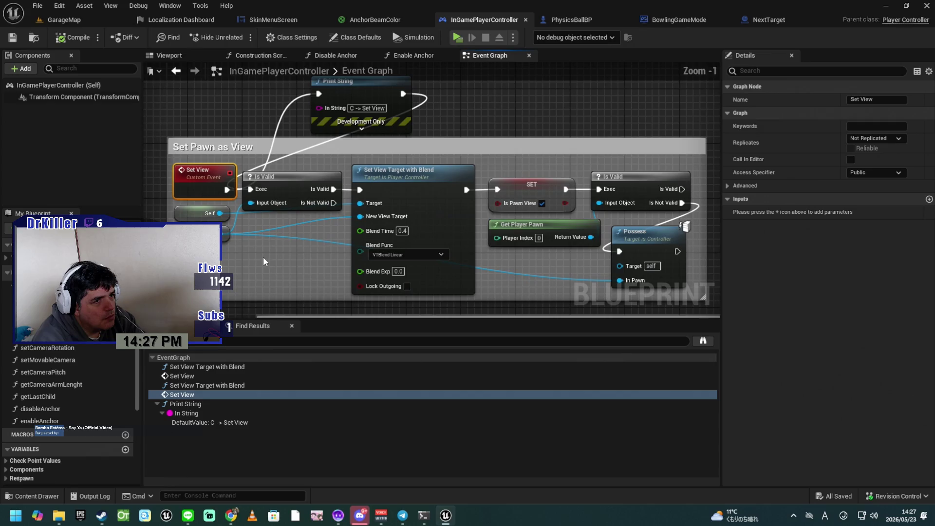
pyautogui.scroll(-2, 263, 257)
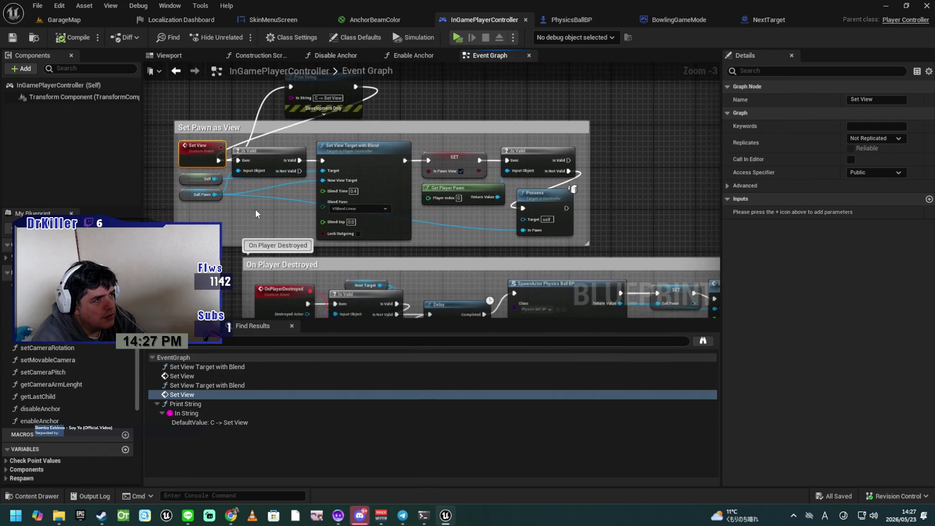
pyautogui.moveTo(592, 224); pyautogui.dragTo(694, 219)
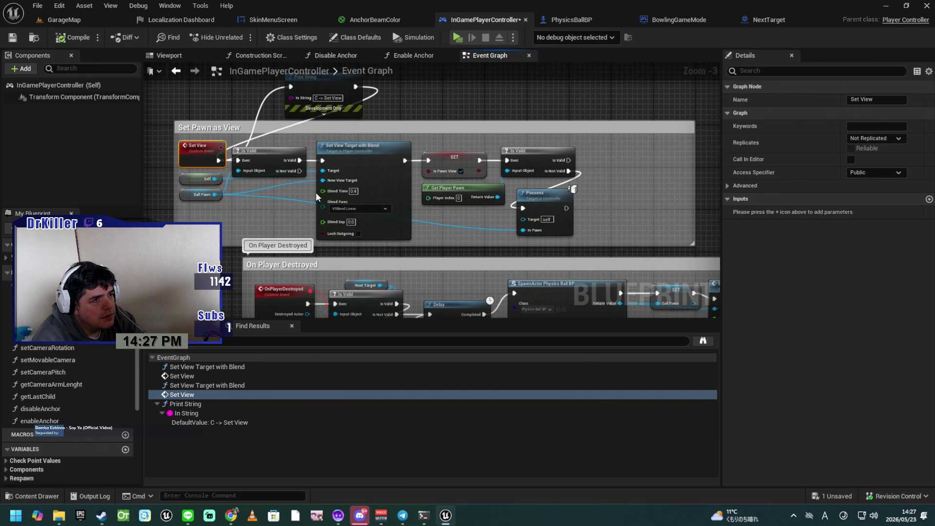
pyautogui.moveTo(613, 146)
pyautogui.mouseDown()
pyautogui.moveTo(535, 214)
pyautogui.moveTo(288, 219)
pyautogui.mouseUp()
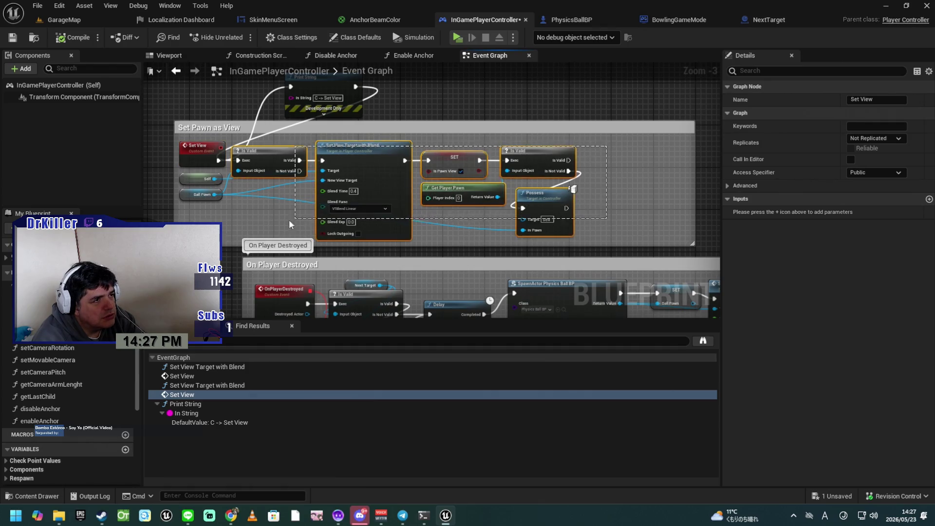
pyautogui.moveTo(276, 157); pyautogui.dragTo(359, 156)
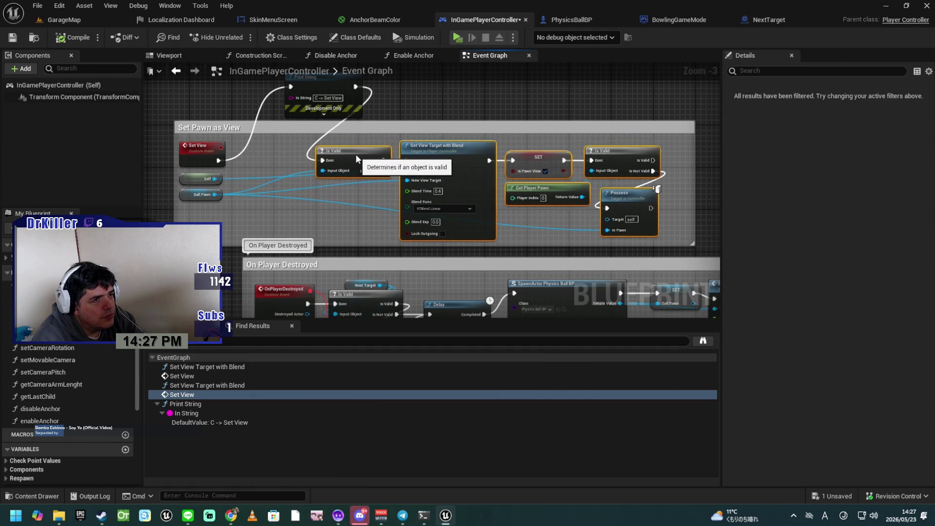
pyautogui.moveTo(217, 162); pyautogui.dragTo(266, 156)
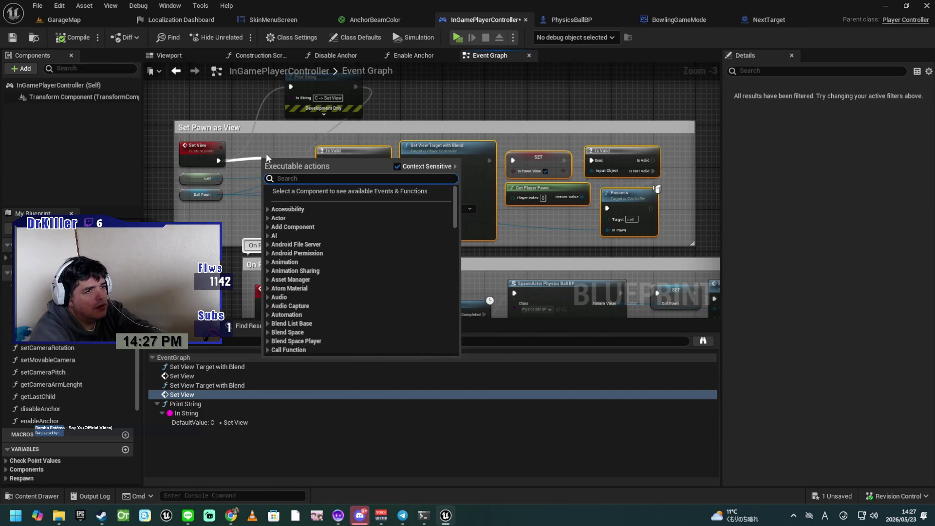
pyautogui.write('branch')
pyautogui.press('Return')
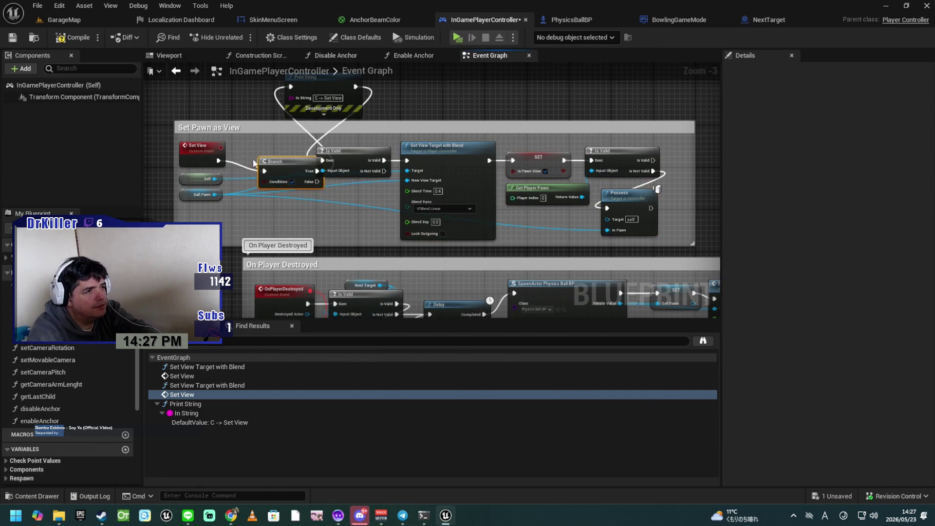
pyautogui.moveTo(272, 168); pyautogui.dragTo(246, 158)
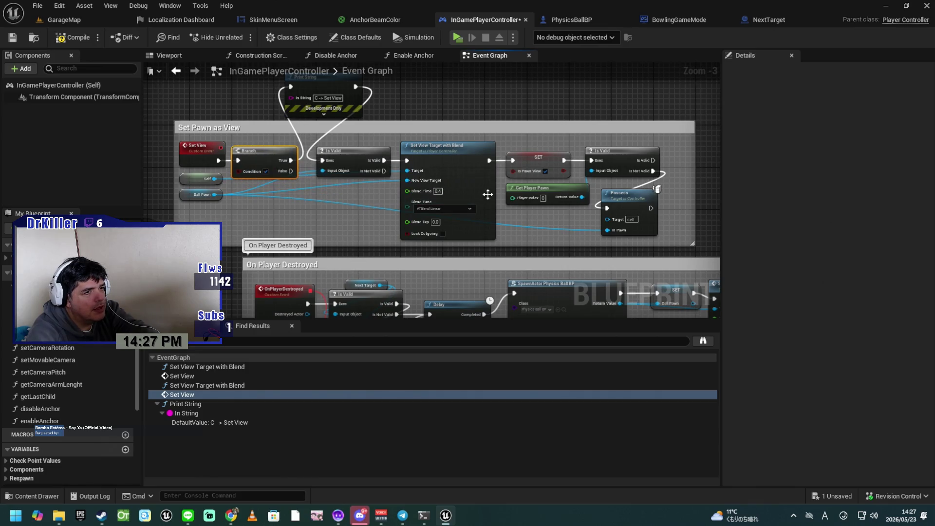
# Link Set View Target with Blend to Is Valid, delete SET Is Pawn View, and wire Is Pawn View into Condition
pyautogui.moveTo(493, 160); pyautogui.dragTo(592, 161)
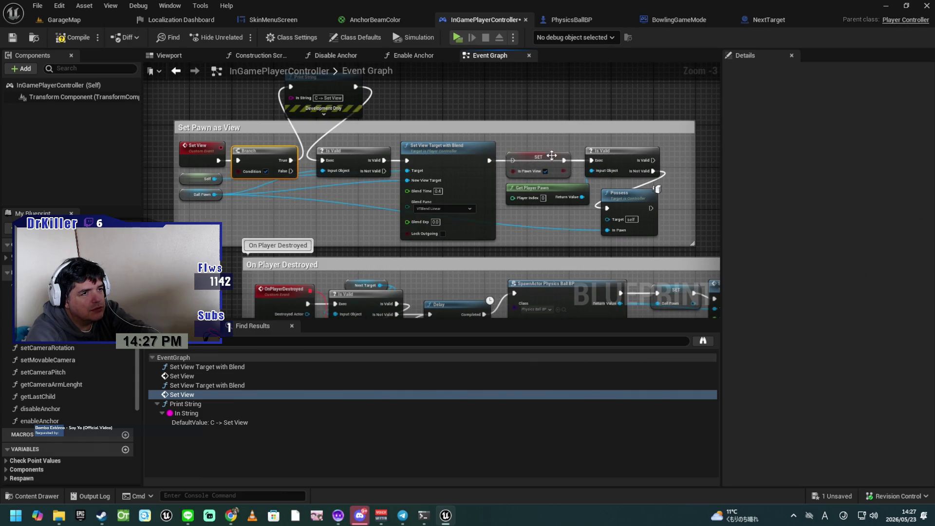
pyautogui.click(552, 155)
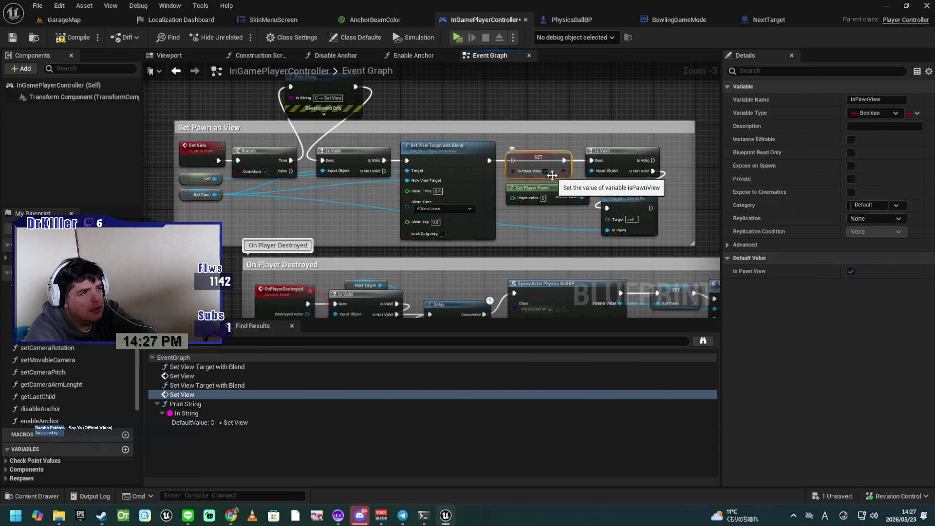
pyautogui.press('Delete')
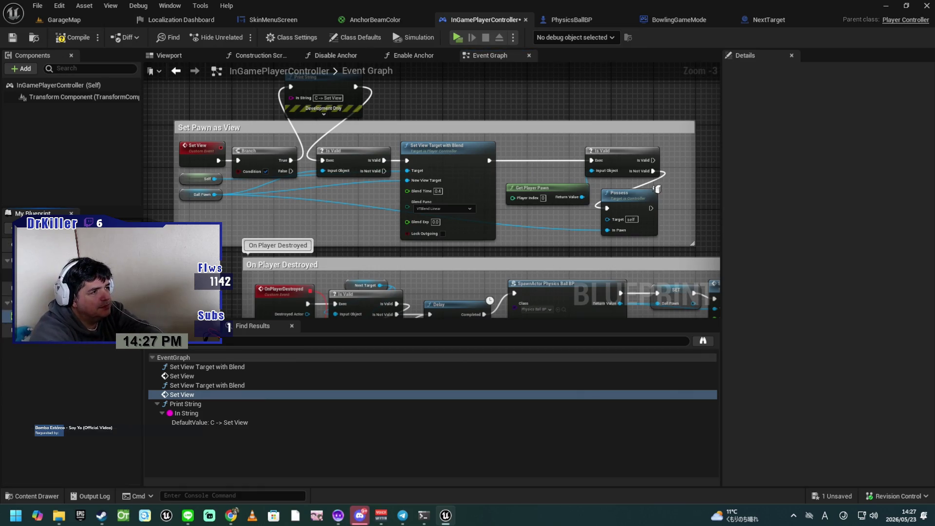
pyautogui.moveTo(220, 190); pyautogui.dragTo(238, 171)
pyautogui.moveTo(169, 172); pyautogui.dragTo(247, 192)
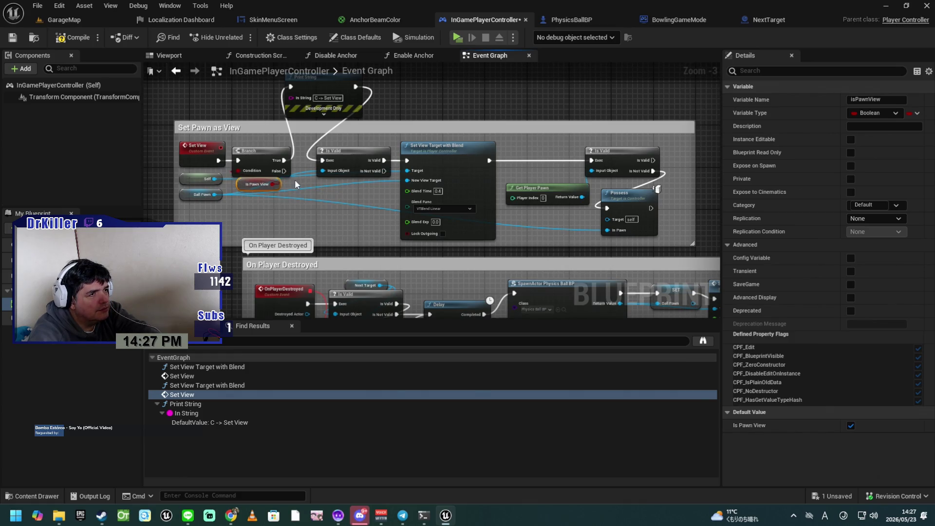
pyautogui.click(201, 127)
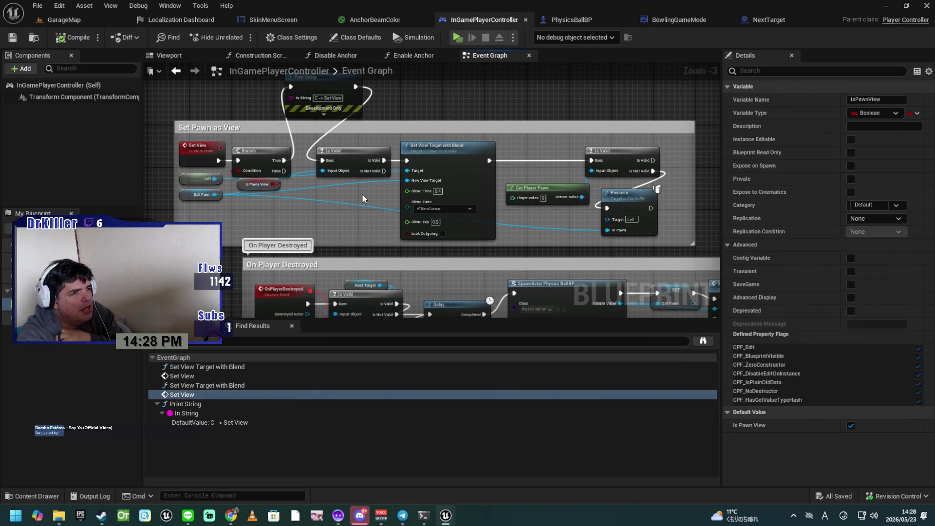
# Undo four times, removing the Branch and restoring SET Is Pawn View and the original comment size
pyautogui.hotkey('ctrl', 'z')
pyautogui.hotkey('ctrl', 'z')
pyautogui.hotkey('ctrl', 'z')
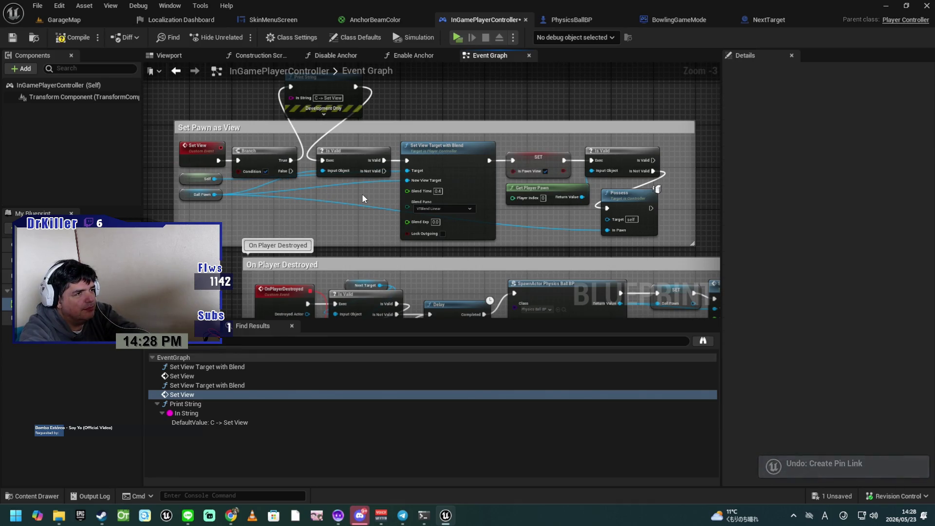
pyautogui.hotkey('ctrl', 'z')
pyautogui.hotkey('ctrl', 'z')
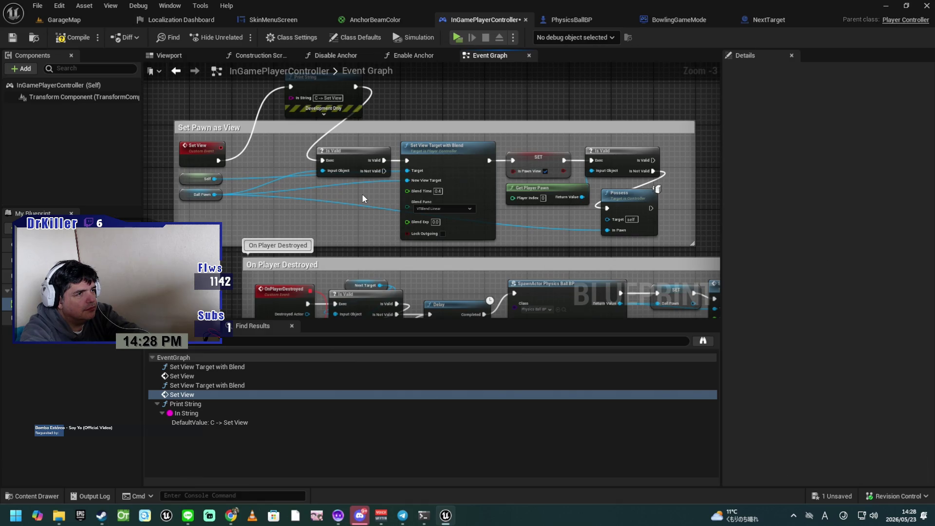
pyautogui.hotkey('ctrl', 'z')
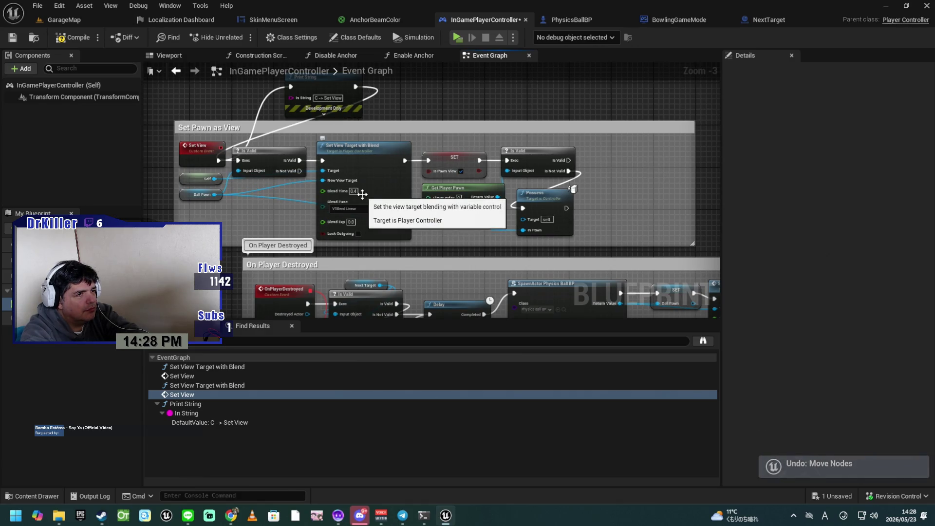
pyautogui.hotkey('ctrl', 'z')
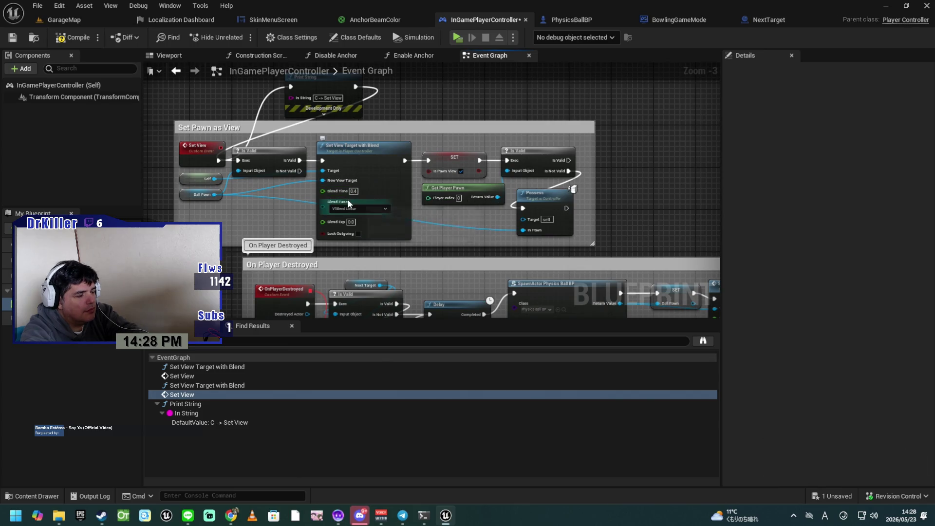
# Save InGamePlayerController and go to the Set View call in the On Possess Event
pyautogui.hotkey('ctrl', 's')
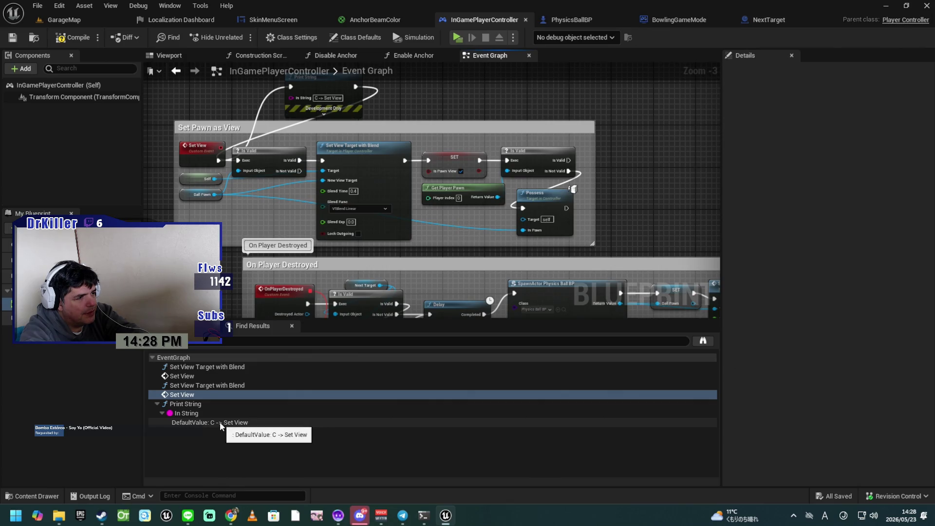
pyautogui.click(200, 394)
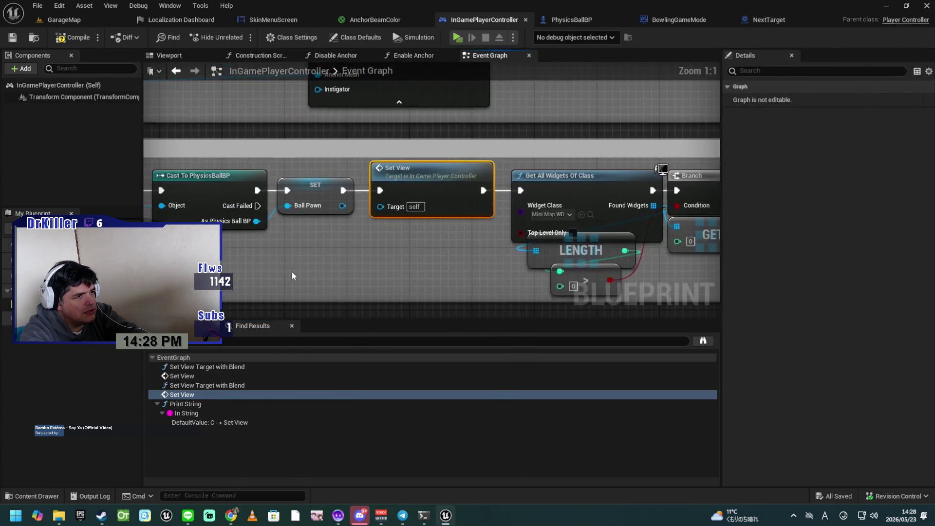
pyautogui.moveTo(293, 275); pyautogui.dragTo(560, 271)
pyautogui.moveTo(380, 287); pyautogui.dragTo(320, 283)
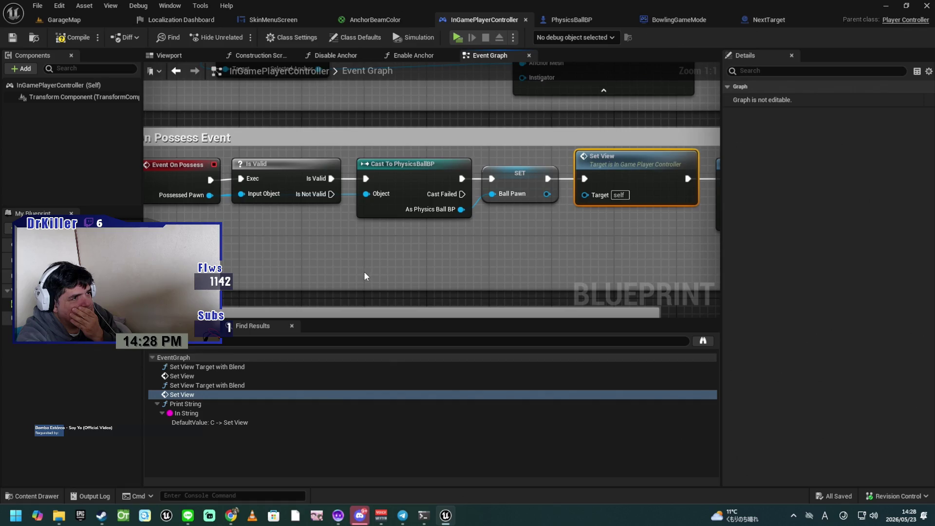
pyautogui.moveTo(409, 276); pyautogui.dragTo(263, 279)
pyautogui.scroll(-3, 292, 274)
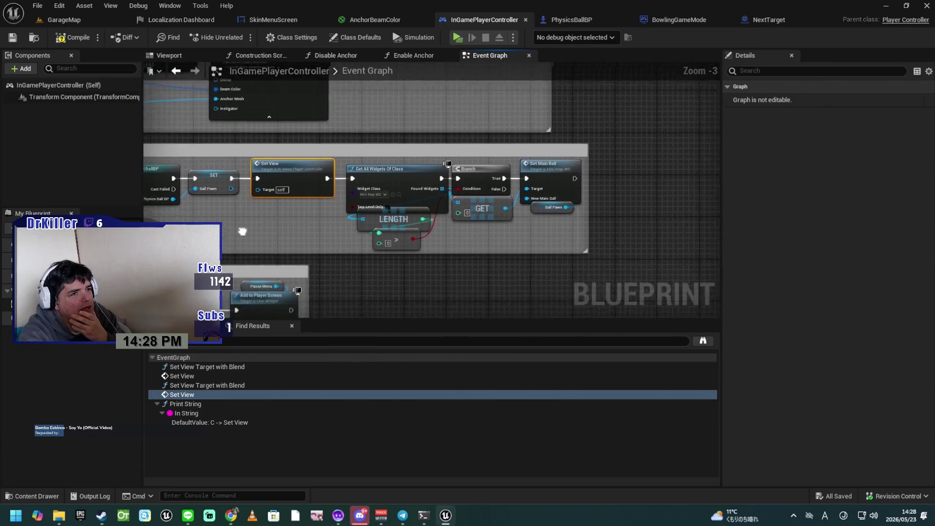
# Widen the On Possess Event comment and shift Set View and later nodes right of SET Ball Pawn
pyautogui.moveTo(560, 204); pyautogui.dragTo(692, 203)
pyautogui.moveTo(583, 220)
pyautogui.mouseDown()
pyautogui.moveTo(618, 221)
pyautogui.moveTo(403, 162)
pyautogui.moveTo(509, 155)
pyautogui.mouseUp()
pyautogui.moveTo(351, 200); pyautogui.dragTo(481, 201)
pyautogui.click(510, 156)
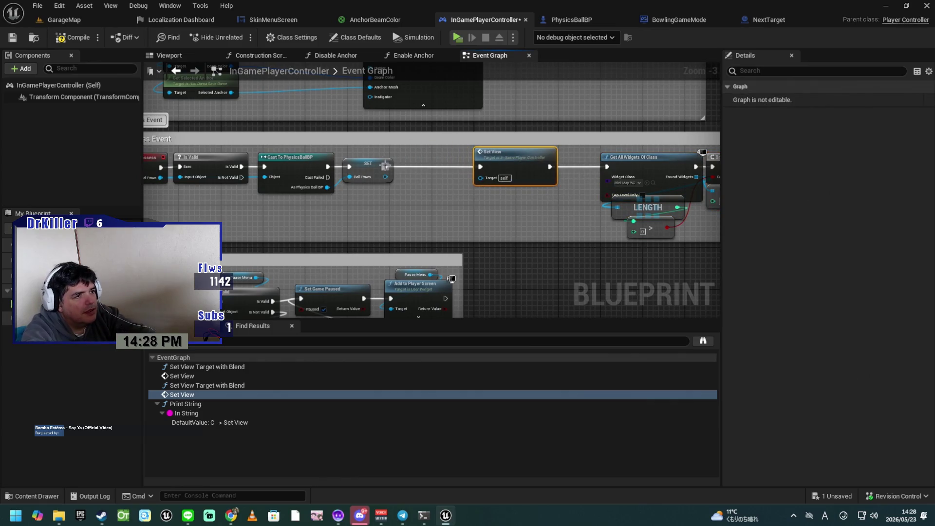
pyautogui.moveTo(385, 166); pyautogui.dragTo(422, 166)
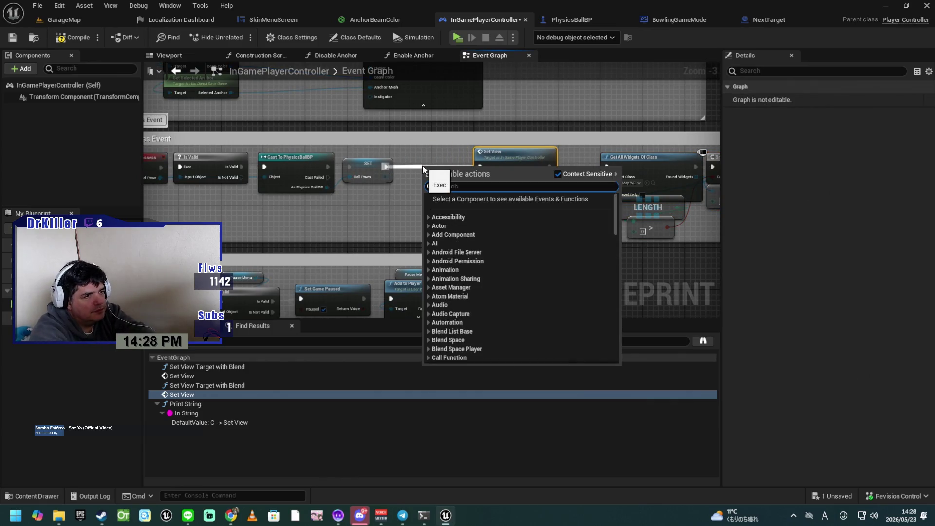
# Add a Branch after SET Ball Pawn with Is Pawn View as its condition
pyautogui.write('branch')
pyautogui.press('Return')
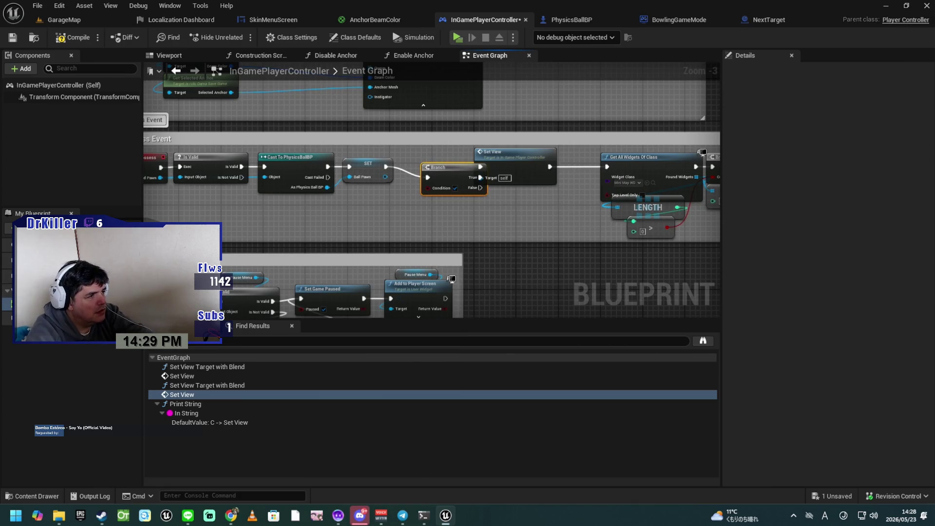
pyautogui.moveTo(426, 194); pyautogui.dragTo(426, 189)
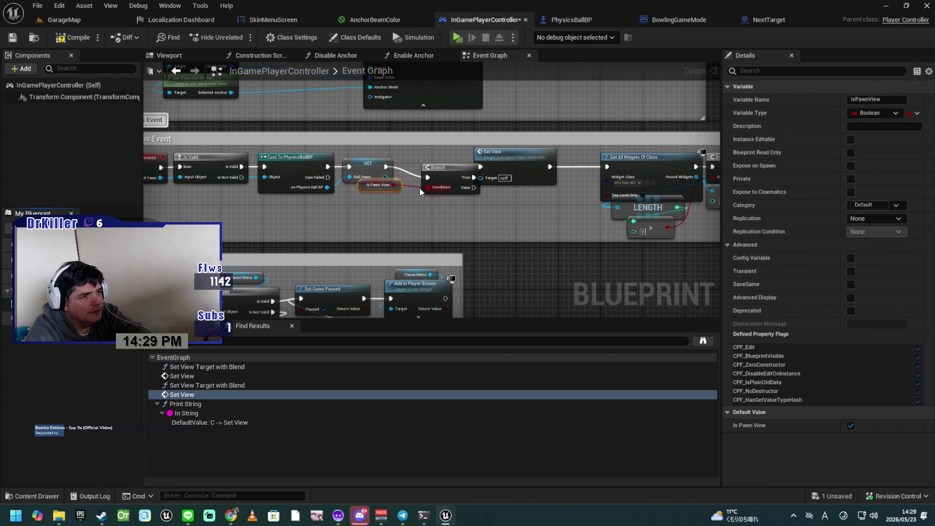
pyautogui.moveTo(363, 188); pyautogui.dragTo(431, 204)
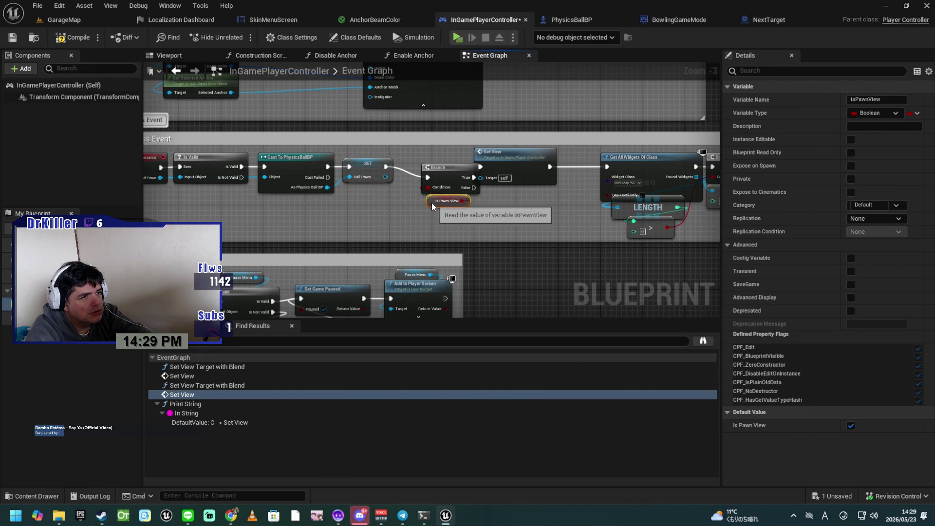
pyautogui.moveTo(428, 165); pyautogui.dragTo(408, 154)
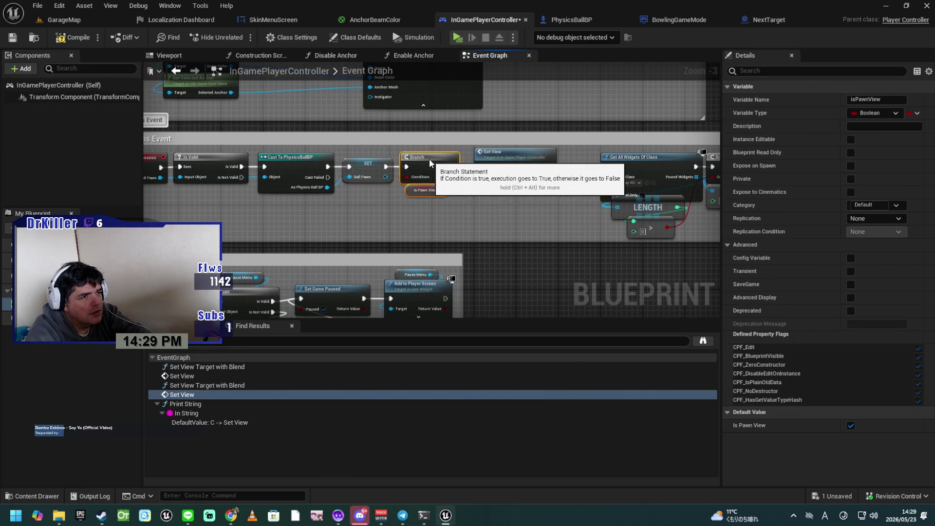
pyautogui.scroll(2, 478, 211)
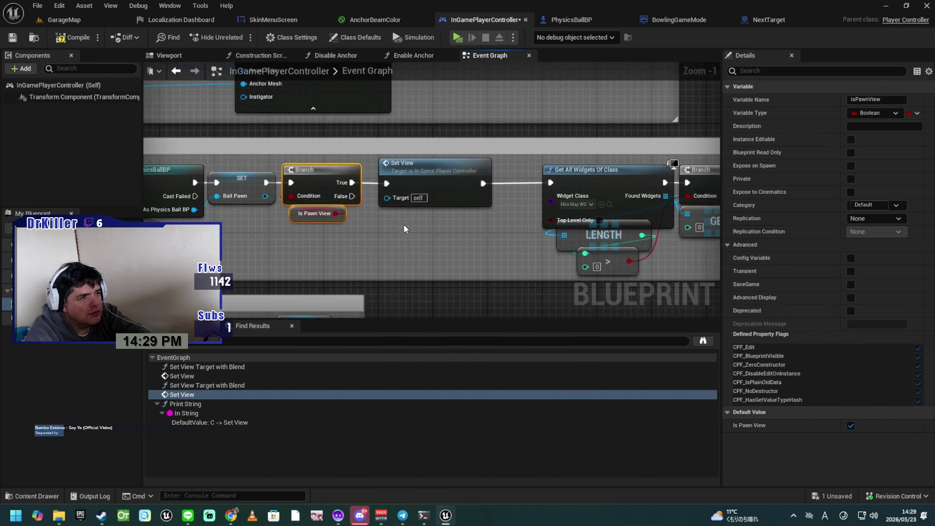
# Route the Branch False path to Get All Widgets Of Class, tidy the reroute point, and compile
pyautogui.moveTo(353, 196)
pyautogui.mouseDown()
pyautogui.moveTo(413, 241)
pyautogui.moveTo(521, 205)
pyautogui.moveTo(553, 183)
pyautogui.mouseUp()
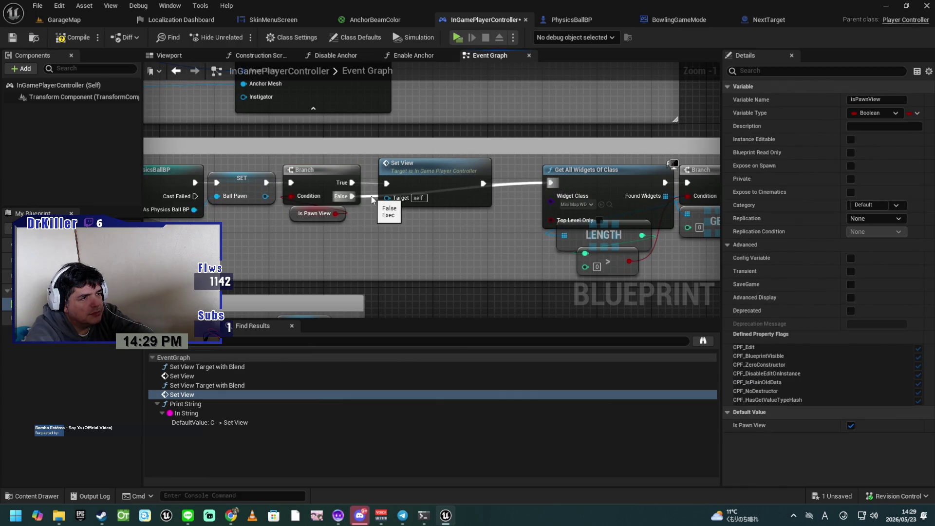
pyautogui.moveTo(385, 227); pyautogui.dragTo(404, 222)
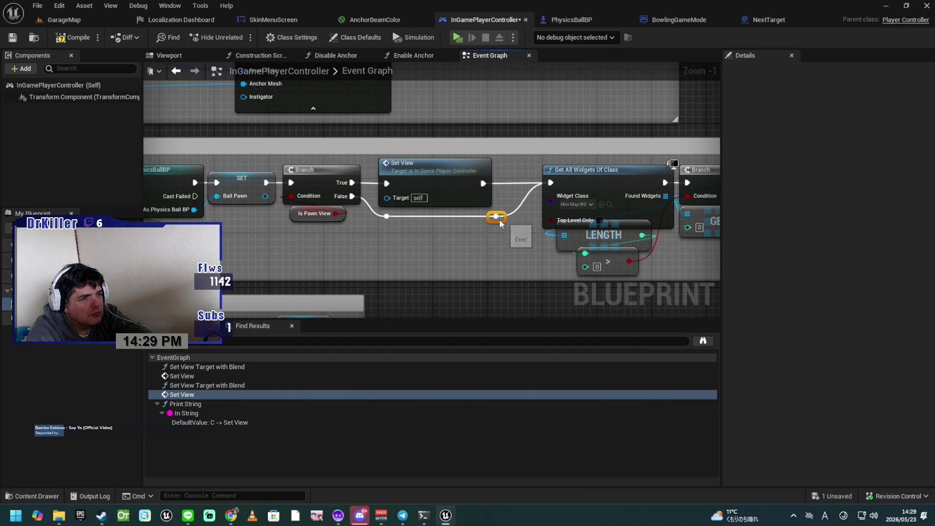
pyautogui.moveTo(490, 218); pyautogui.dragTo(483, 219)
pyautogui.click(448, 238)
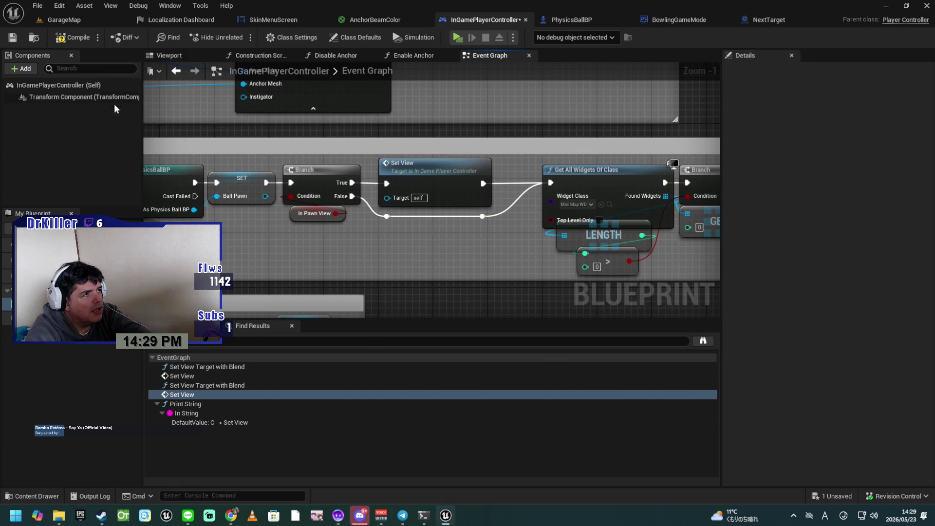
pyautogui.click(82, 39)
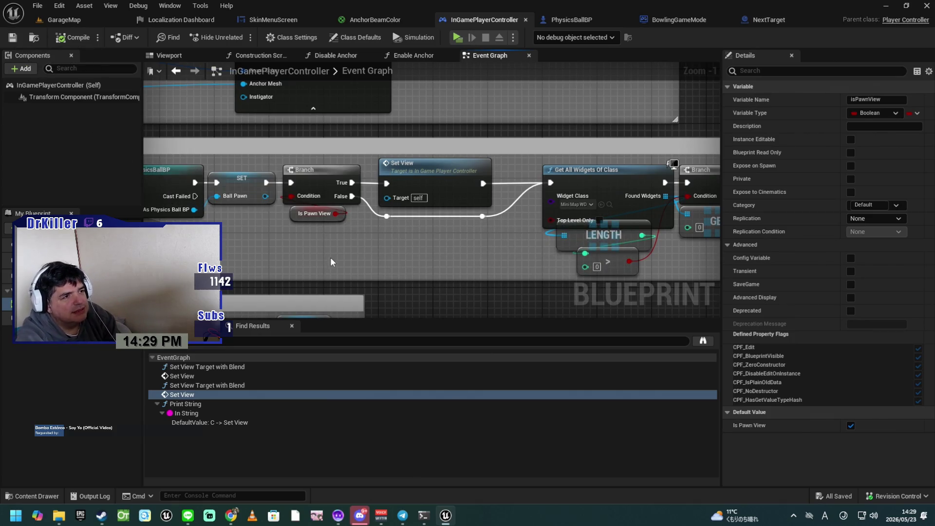
# Wire the Set Pawn as View exec line into the SET isPawnView node and recompile
pyautogui.moveTo(385, 279)
pyautogui.mouseDown()
pyautogui.moveTo(380, 267)
pyautogui.moveTo(451, 265)
pyautogui.moveTo(440, 271)
pyautogui.mouseUp()
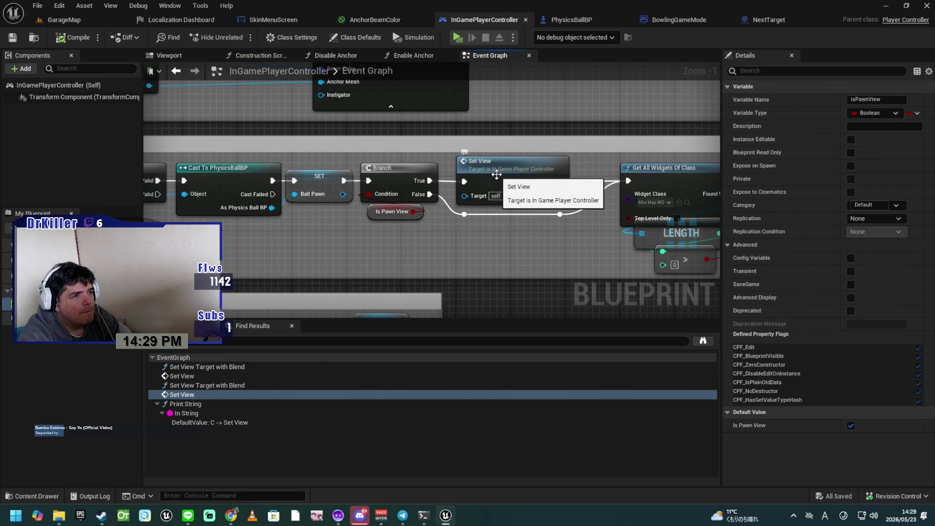
pyautogui.moveTo(502, 178)
pyautogui.mouseDown()
pyautogui.moveTo(502, 311)
pyautogui.moveTo(464, 256)
pyautogui.mouseUp()
pyautogui.scroll(-5, 463, 255)
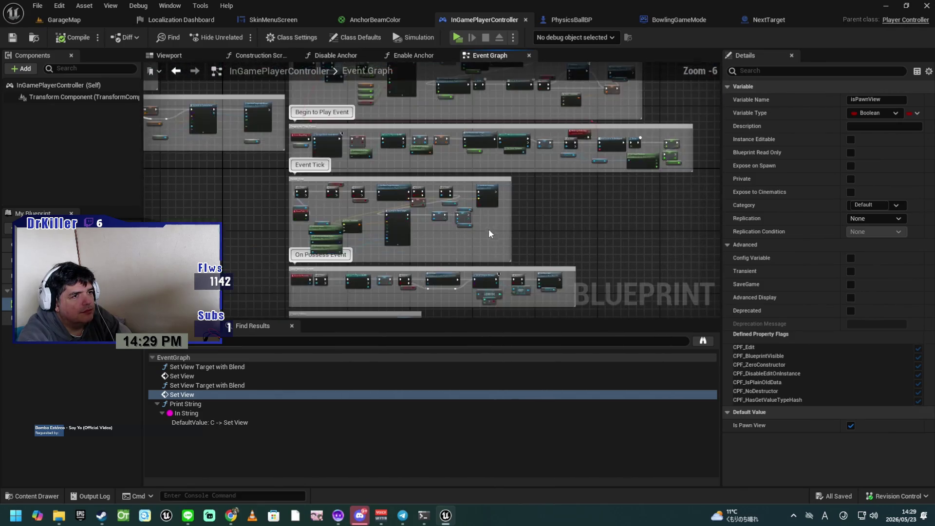
pyautogui.scroll(3, 546, 256)
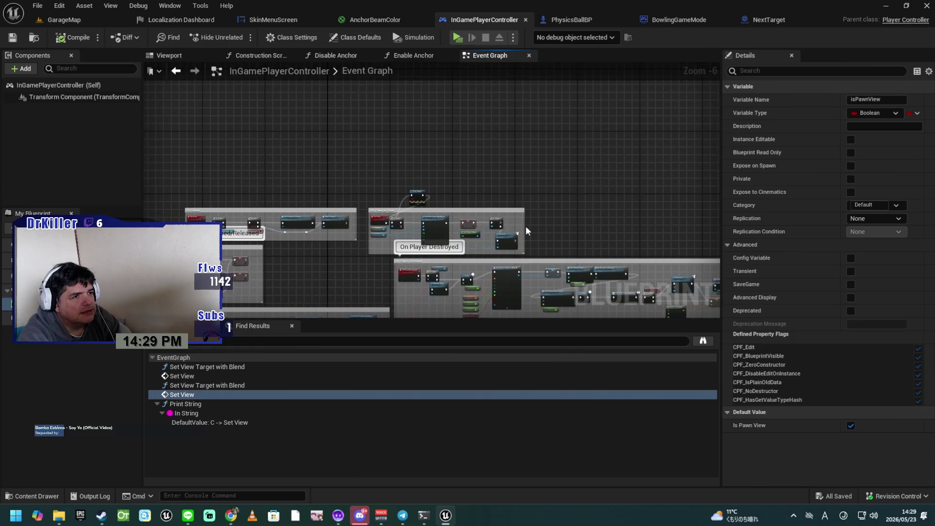
pyautogui.scroll(1, 495, 187)
pyautogui.moveTo(462, 190)
pyautogui.mouseDown()
pyautogui.moveTo(511, 188)
pyautogui.moveTo(506, 114)
pyautogui.mouseUp()
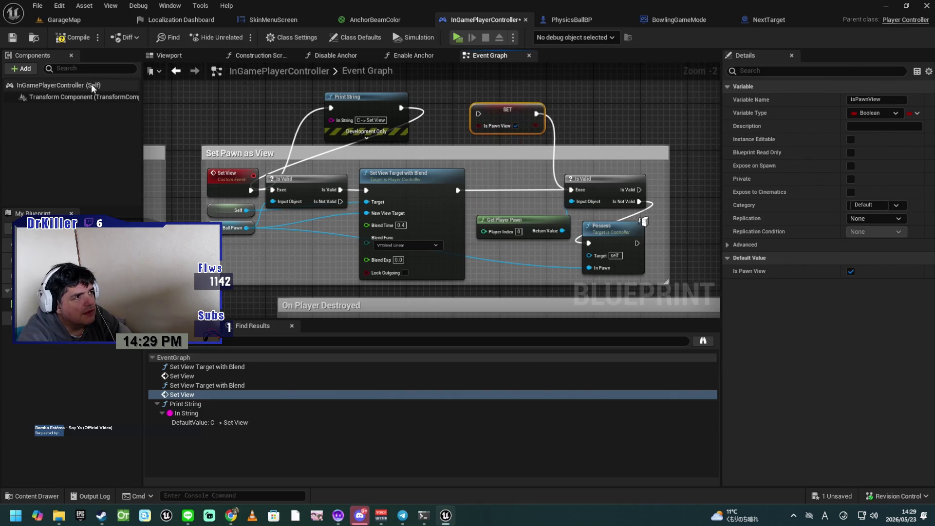
pyautogui.click(69, 37)
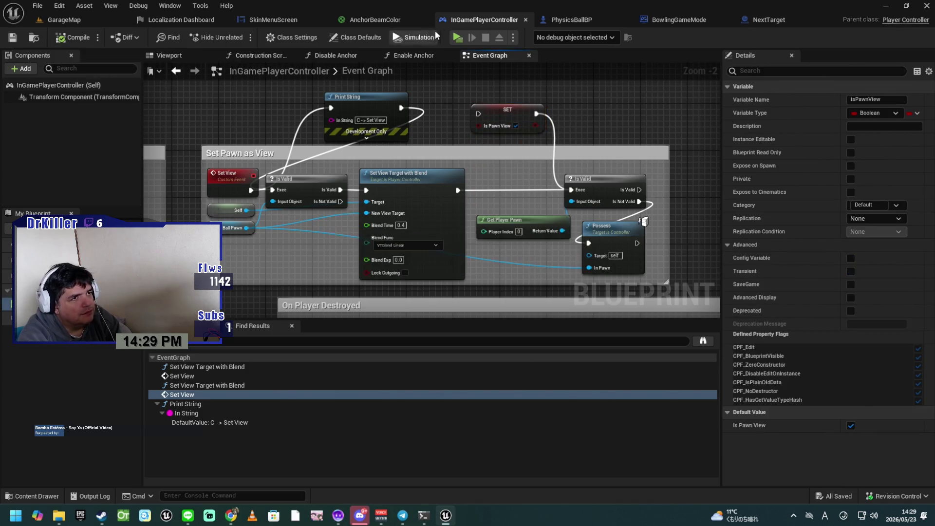
pyautogui.click(457, 38)
# Select Bowling Alley from the Select Level list and load it
pyautogui.scroll(-4, 288, 271)
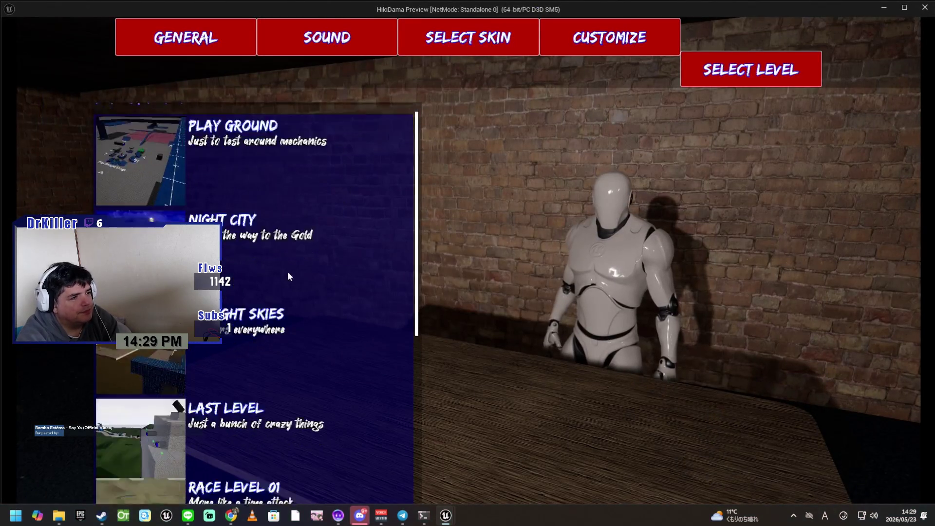
pyautogui.scroll(-3, 287, 307)
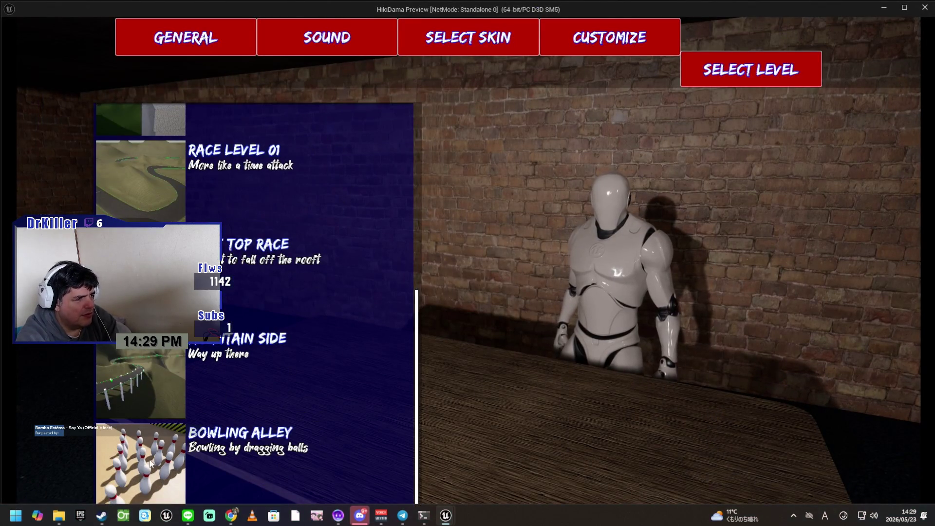
pyautogui.click(259, 480)
pyautogui.click(361, 499)
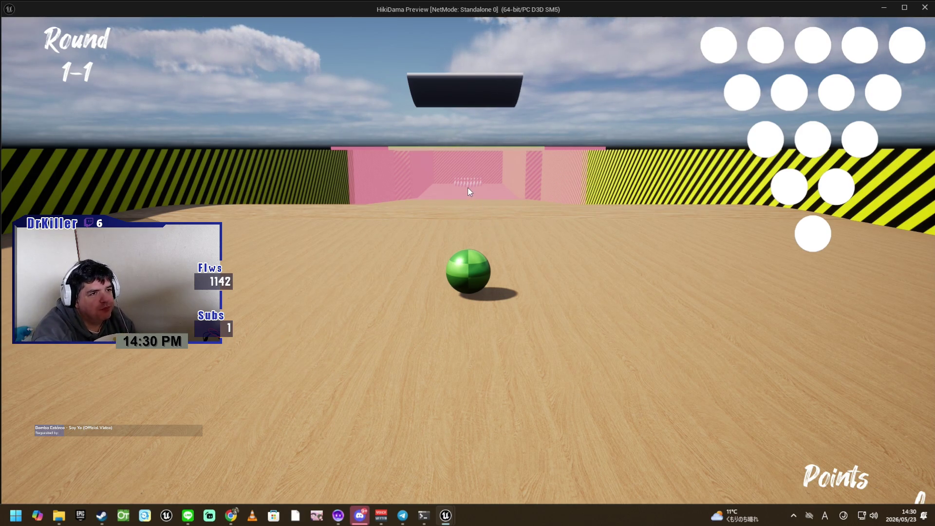
# Roll the green ball down the lane each round, reaching Round 4-1 at 141 points
pyautogui.press('w')
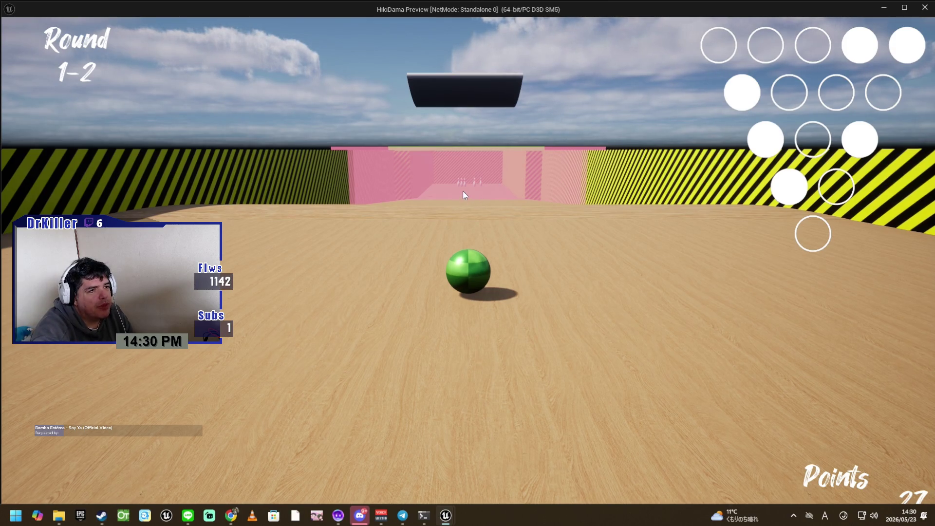
pyautogui.press('w')
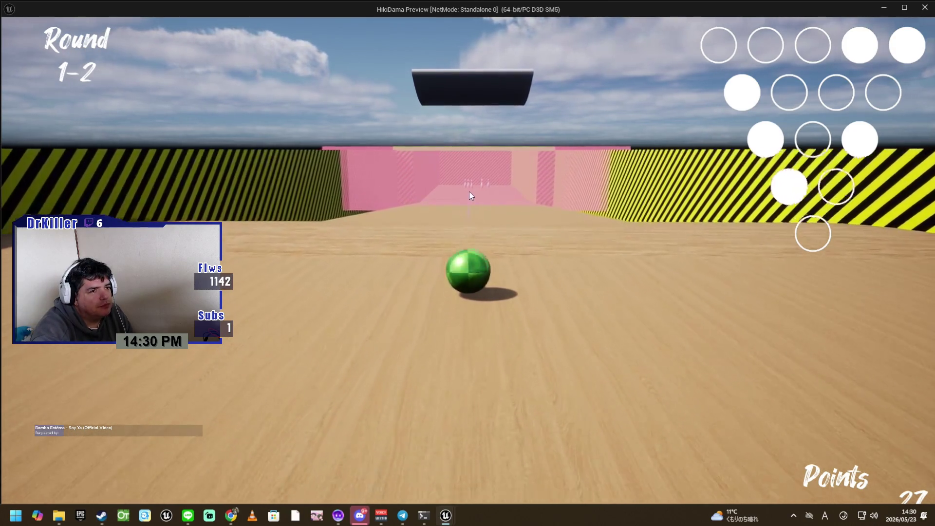
pyautogui.press('w')
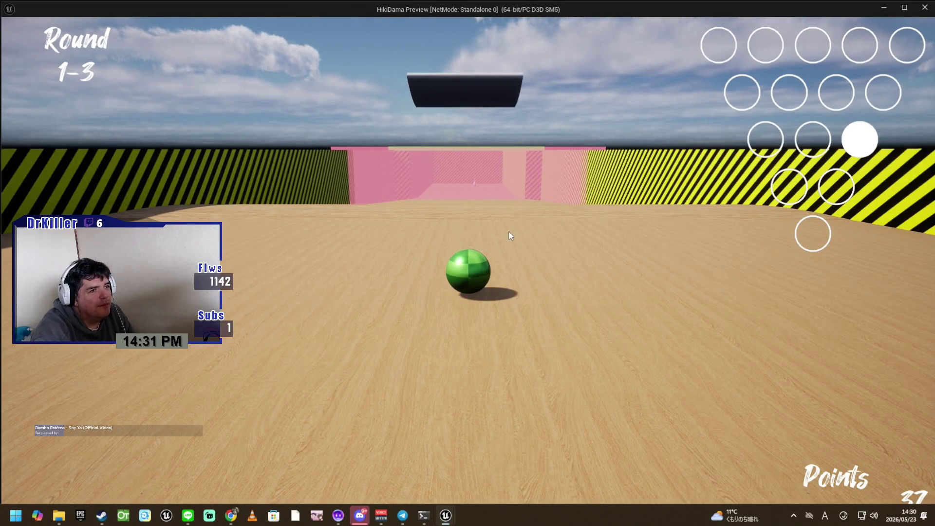
pyautogui.press('w')
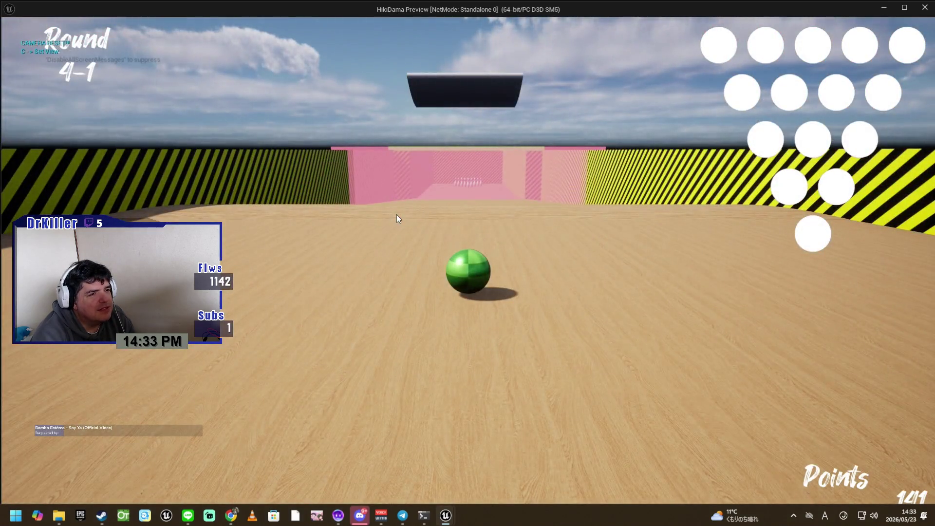
# Pause the bowling game at Round 4-1 with the score at 141 points
pyautogui.press('Escape')
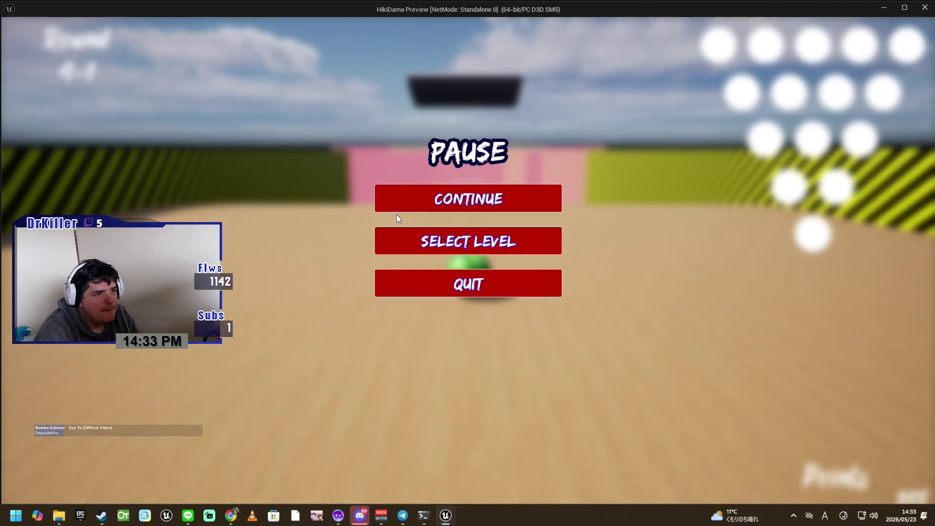
# Switch from bowling to the zigzag tiled-path level via Select Level, then tug the ball
pyautogui.click(422, 239)
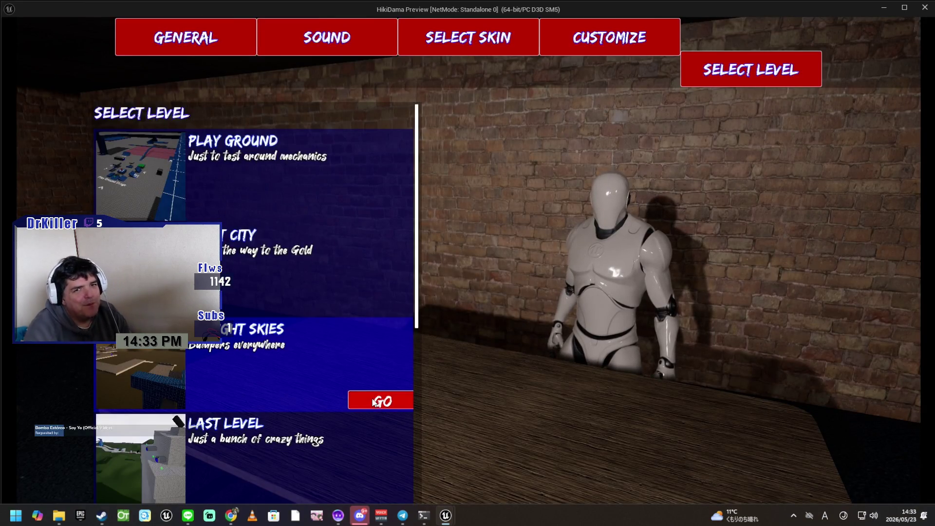
pyautogui.click(374, 402)
pyautogui.moveTo(373, 402)
pyautogui.mouseDown()
pyautogui.moveTo(336, 343)
pyautogui.moveTo(685, 370)
pyautogui.moveTo(581, 338)
pyautogui.moveTo(592, 366)
pyautogui.mouseUp()
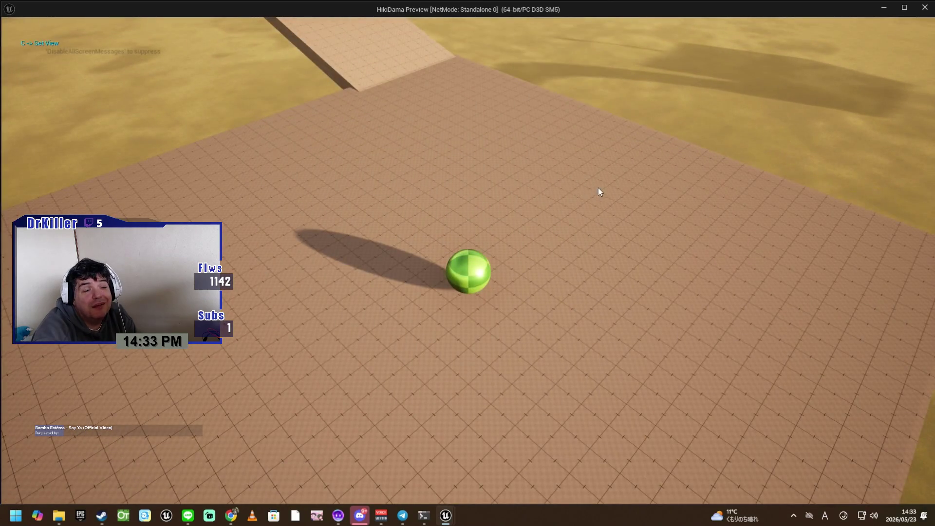
# Tether and pull the ball along the zigzag path, picking it up again after each respawn
pyautogui.moveTo(602, 190)
pyautogui.mouseDown()
pyautogui.moveTo(583, 203)
pyautogui.moveTo(618, 241)
pyautogui.moveTo(518, 244)
pyautogui.moveTo(570, 319)
pyautogui.mouseUp()
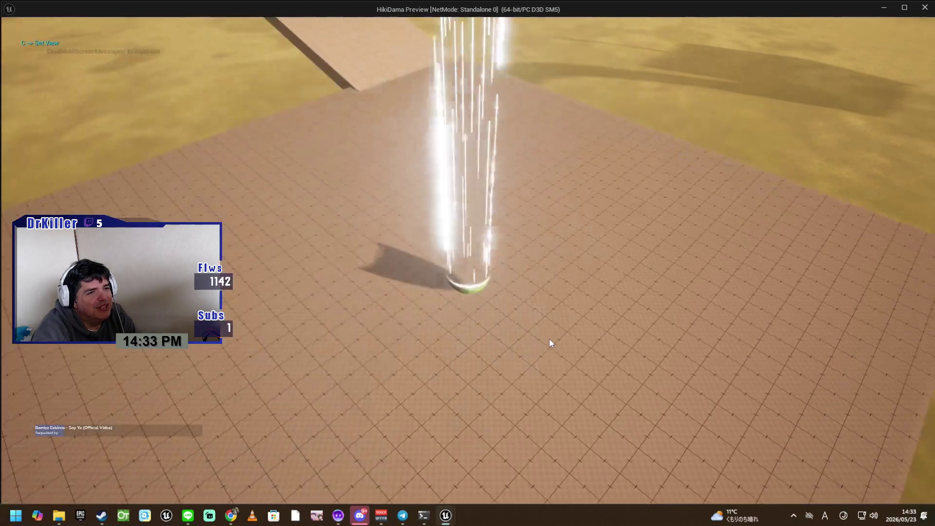
pyautogui.moveTo(587, 288)
pyautogui.mouseDown()
pyautogui.moveTo(698, 334)
pyautogui.moveTo(657, 329)
pyautogui.moveTo(656, 341)
pyautogui.mouseUp()
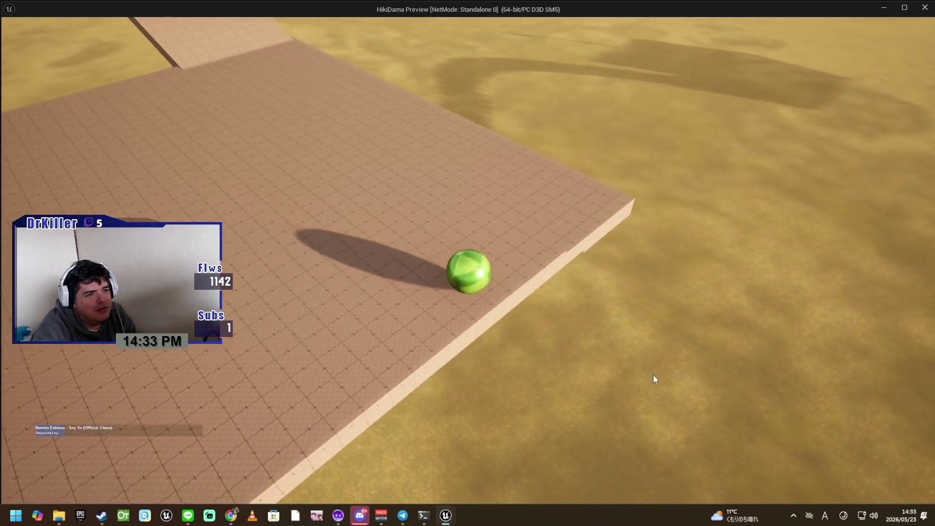
pyautogui.moveTo(610, 398)
pyautogui.mouseDown()
pyautogui.moveTo(586, 455)
pyautogui.moveTo(628, 473)
pyautogui.moveTo(695, 219)
pyautogui.moveTo(755, 171)
pyautogui.mouseUp()
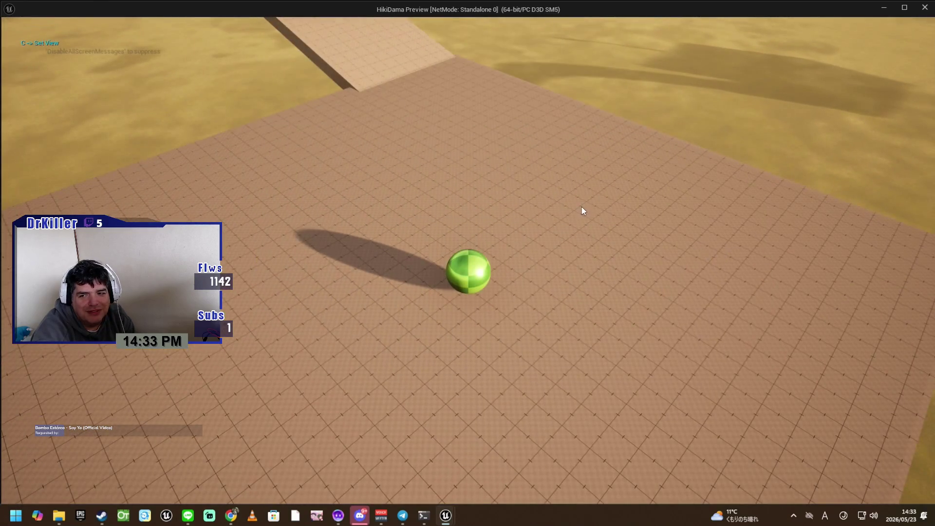
pyautogui.moveTo(556, 199)
pyautogui.mouseDown()
pyautogui.moveTo(722, 321)
pyautogui.moveTo(560, 295)
pyautogui.moveTo(567, 289)
pyautogui.mouseUp()
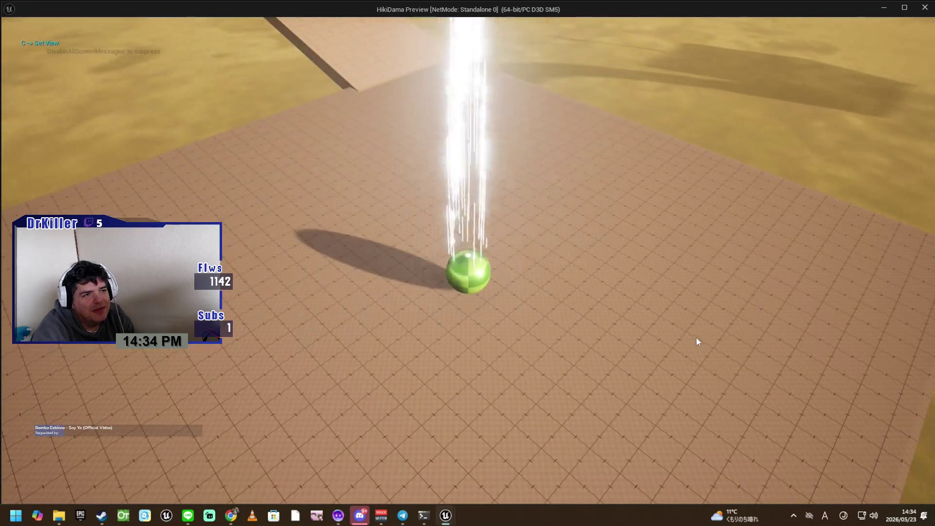
pyautogui.moveTo(697, 337)
pyautogui.mouseDown()
pyautogui.moveTo(747, 315)
pyautogui.moveTo(772, 335)
pyautogui.moveTo(709, 306)
pyautogui.moveTo(627, 309)
pyautogui.moveTo(634, 320)
pyautogui.mouseUp()
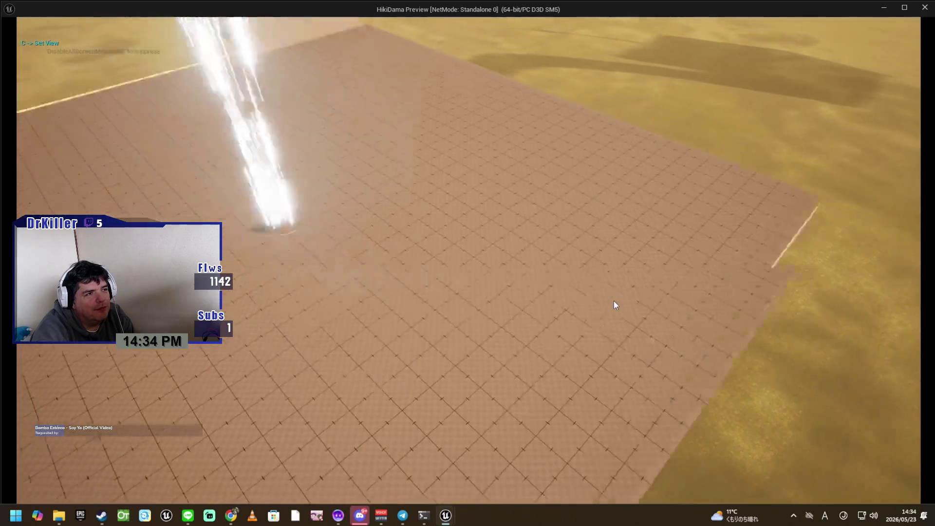
pyautogui.moveTo(634, 267)
pyautogui.mouseDown()
pyautogui.moveTo(612, 178)
pyautogui.moveTo(465, 151)
pyautogui.moveTo(414, 153)
pyautogui.moveTo(355, 184)
pyautogui.moveTo(334, 184)
pyautogui.moveTo(341, 211)
pyautogui.moveTo(373, 225)
pyautogui.moveTo(402, 300)
pyautogui.moveTo(480, 323)
pyautogui.moveTo(414, 343)
pyautogui.moveTo(528, 326)
pyautogui.moveTo(424, 267)
pyautogui.moveTo(348, 327)
pyautogui.moveTo(433, 252)
pyautogui.moveTo(407, 265)
pyautogui.moveTo(449, 331)
pyautogui.moveTo(492, 258)
pyautogui.moveTo(461, 225)
pyautogui.moveTo(376, 203)
pyautogui.moveTo(550, 287)
pyautogui.moveTo(582, 273)
pyautogui.moveTo(565, 239)
pyautogui.moveTo(536, 225)
pyautogui.moveTo(320, 291)
pyautogui.moveTo(287, 274)
pyautogui.moveTo(278, 194)
pyautogui.moveTo(366, 170)
pyautogui.moveTo(380, 181)
pyautogui.moveTo(361, 202)
pyautogui.moveTo(370, 212)
pyautogui.moveTo(507, 317)
pyautogui.moveTo(507, 215)
pyautogui.moveTo(475, 225)
pyautogui.moveTo(466, 302)
pyautogui.moveTo(495, 246)
pyautogui.moveTo(484, 306)
pyautogui.moveTo(445, 327)
pyautogui.moveTo(559, 302)
pyautogui.moveTo(590, 242)
pyautogui.moveTo(544, 238)
pyautogui.moveTo(524, 250)
pyautogui.moveTo(507, 227)
pyautogui.moveTo(476, 244)
pyautogui.moveTo(448, 306)
pyautogui.moveTo(396, 324)
pyautogui.moveTo(349, 287)
pyautogui.moveTo(338, 299)
pyautogui.moveTo(373, 307)
pyautogui.moveTo(436, 261)
pyautogui.moveTo(422, 279)
pyautogui.moveTo(505, 281)
pyautogui.moveTo(451, 274)
pyautogui.mouseUp()
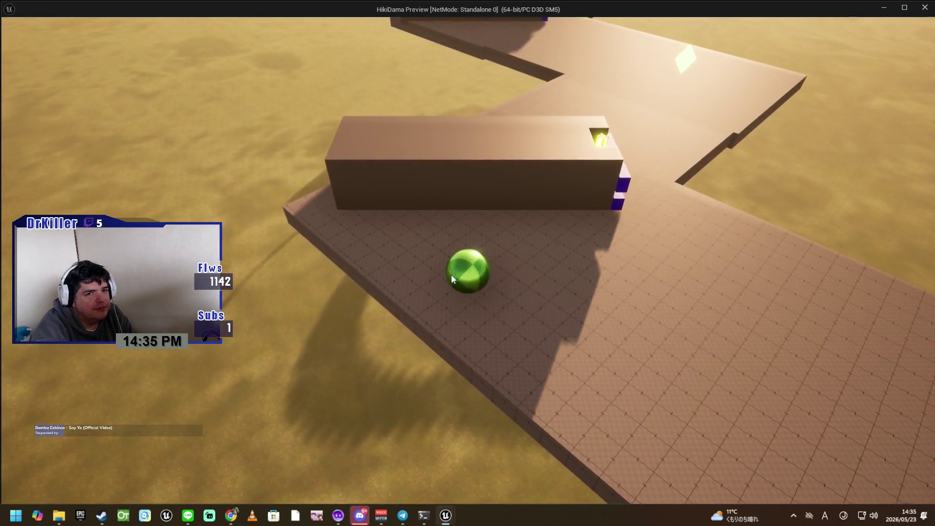
# Keep tethering the green ball and drag it further along the zigzag track
pyautogui.moveTo(503, 254)
pyautogui.mouseDown()
pyautogui.moveTo(472, 243)
pyautogui.moveTo(542, 246)
pyautogui.moveTo(501, 247)
pyautogui.moveTo(506, 286)
pyautogui.mouseUp()
pyautogui.moveTo(434, 313)
pyautogui.mouseDown()
pyautogui.moveTo(406, 320)
pyautogui.moveTo(351, 279)
pyautogui.moveTo(344, 256)
pyautogui.moveTo(364, 240)
pyautogui.moveTo(409, 274)
pyautogui.moveTo(464, 291)
pyautogui.mouseUp()
pyautogui.moveTo(488, 328)
pyautogui.mouseDown()
pyautogui.moveTo(501, 332)
pyautogui.moveTo(472, 264)
pyautogui.moveTo(447, 244)
pyautogui.moveTo(544, 254)
pyautogui.moveTo(531, 233)
pyautogui.moveTo(556, 222)
pyautogui.moveTo(560, 244)
pyautogui.moveTo(505, 264)
pyautogui.moveTo(541, 253)
pyautogui.moveTo(431, 296)
pyautogui.moveTo(385, 303)
pyautogui.moveTo(368, 299)
pyautogui.moveTo(341, 246)
pyautogui.moveTo(349, 232)
pyautogui.moveTo(560, 320)
pyautogui.moveTo(561, 349)
pyautogui.moveTo(466, 295)
pyautogui.moveTo(440, 306)
pyautogui.moveTo(515, 286)
pyautogui.moveTo(477, 285)
pyautogui.mouseUp()
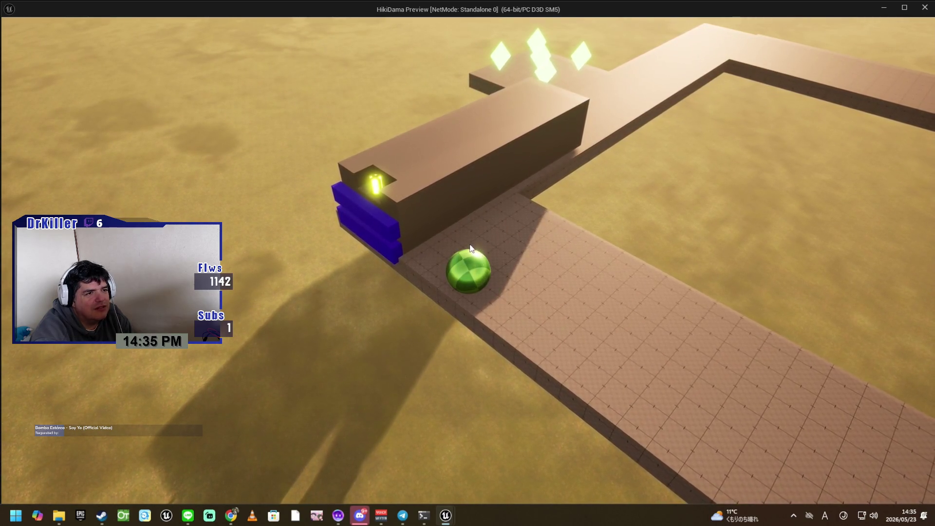
pyautogui.moveTo(478, 238)
pyautogui.mouseDown()
pyautogui.moveTo(496, 236)
pyautogui.moveTo(507, 271)
pyautogui.moveTo(403, 297)
pyautogui.moveTo(458, 279)
pyautogui.moveTo(486, 340)
pyautogui.moveTo(438, 342)
pyautogui.moveTo(486, 292)
pyautogui.moveTo(538, 296)
pyautogui.moveTo(457, 285)
pyautogui.mouseUp()
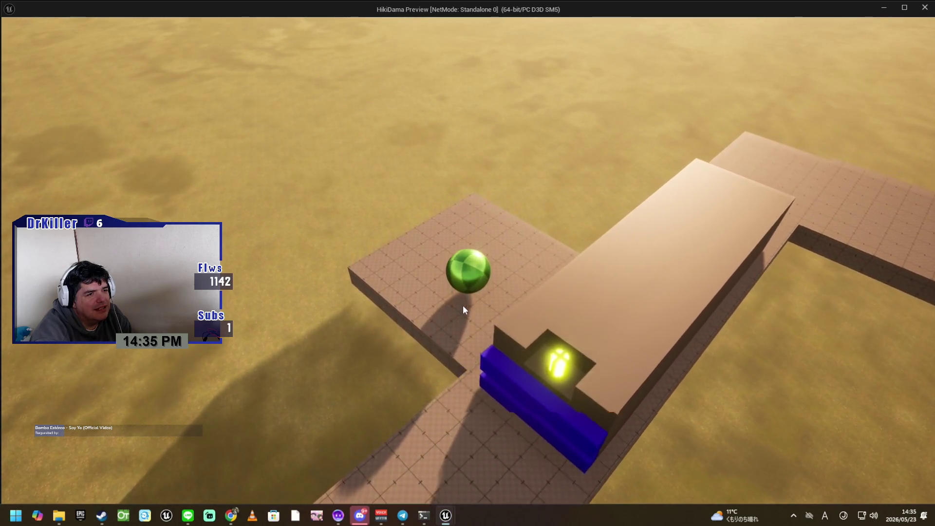
pyautogui.moveTo(478, 311)
pyautogui.mouseDown()
pyautogui.moveTo(473, 318)
pyautogui.moveTo(478, 289)
pyautogui.mouseUp()
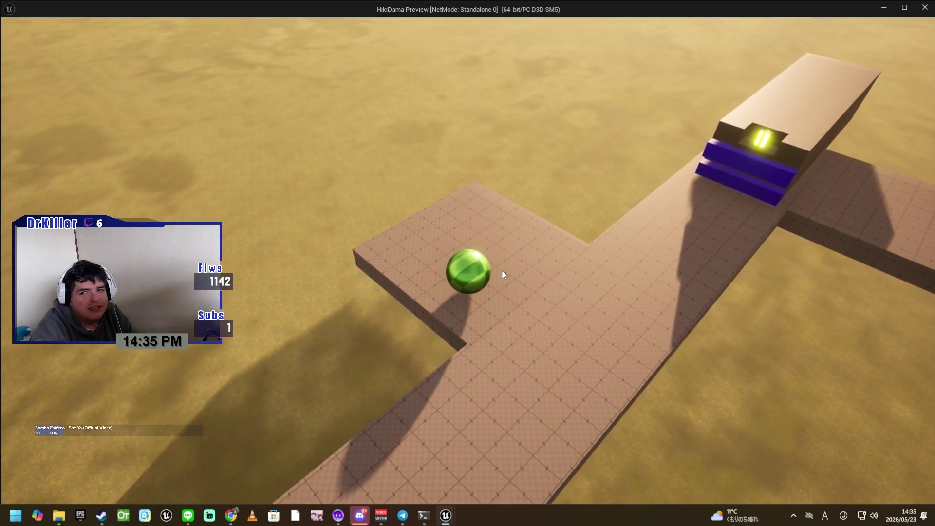
pyautogui.click(571, 261)
pyautogui.moveTo(571, 259)
pyautogui.mouseDown()
pyautogui.moveTo(554, 241)
pyautogui.moveTo(523, 278)
pyautogui.moveTo(408, 322)
pyautogui.moveTo(426, 313)
pyautogui.moveTo(483, 320)
pyautogui.moveTo(497, 334)
pyautogui.moveTo(478, 241)
pyautogui.moveTo(443, 272)
pyautogui.moveTo(458, 303)
pyautogui.moveTo(467, 281)
pyautogui.moveTo(452, 312)
pyautogui.moveTo(477, 246)
pyautogui.moveTo(492, 285)
pyautogui.moveTo(445, 229)
pyautogui.moveTo(447, 219)
pyautogui.moveTo(463, 248)
pyautogui.moveTo(475, 251)
pyautogui.moveTo(464, 262)
pyautogui.moveTo(471, 271)
pyautogui.moveTo(469, 260)
pyautogui.moveTo(386, 335)
pyautogui.moveTo(396, 296)
pyautogui.moveTo(420, 283)
pyautogui.mouseUp()
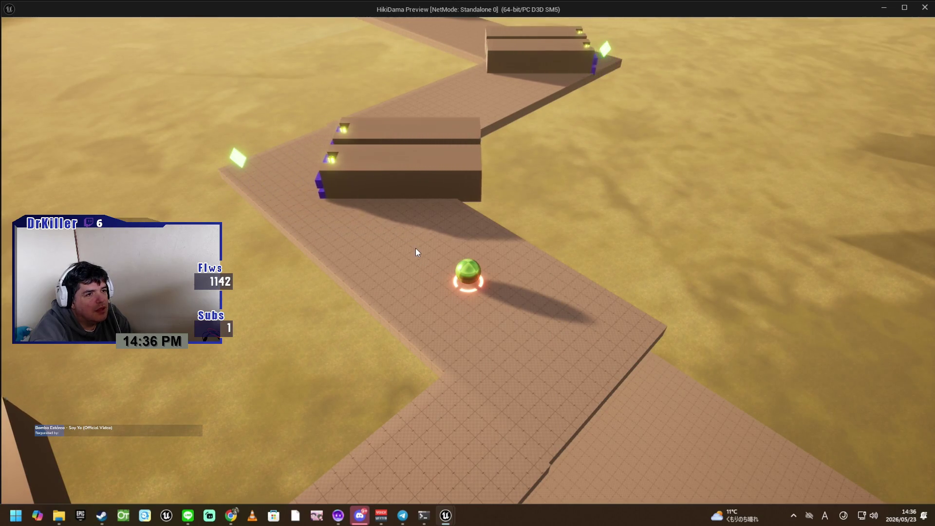
pyautogui.moveTo(426, 262)
pyautogui.mouseDown()
pyautogui.moveTo(425, 274)
pyautogui.moveTo(418, 271)
pyautogui.moveTo(428, 258)
pyautogui.moveTo(486, 262)
pyautogui.moveTo(484, 250)
pyautogui.moveTo(475, 283)
pyautogui.moveTo(489, 303)
pyautogui.moveTo(464, 271)
pyautogui.moveTo(480, 249)
pyautogui.moveTo(451, 280)
pyautogui.moveTo(480, 278)
pyautogui.moveTo(463, 299)
pyautogui.moveTo(458, 277)
pyautogui.moveTo(481, 291)
pyautogui.mouseUp()
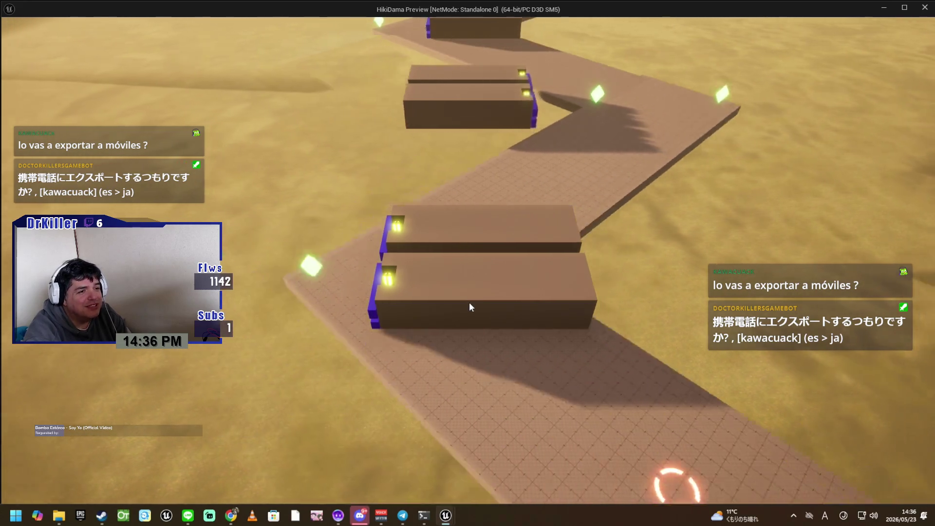
# Repeatedly latch the green ball onto the near block's glowing anchor and release it
pyautogui.click(346, 280)
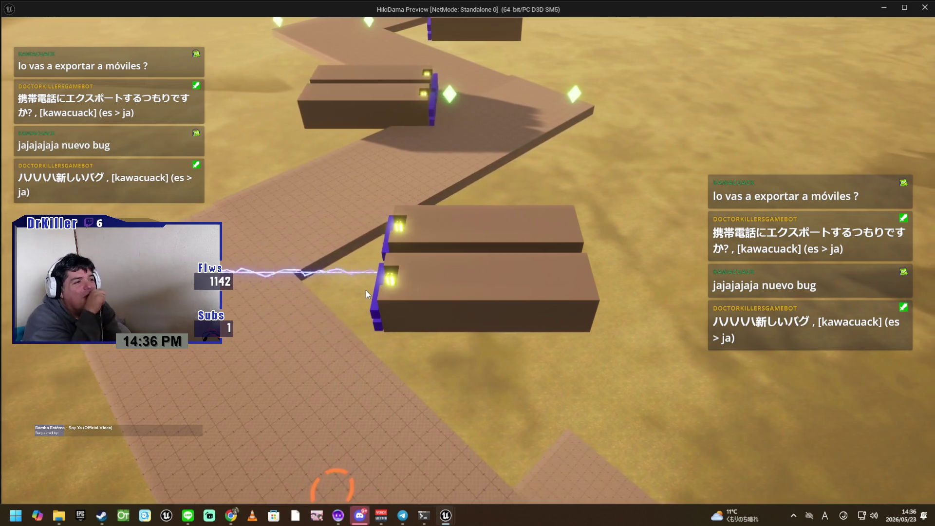
pyautogui.click(366, 291)
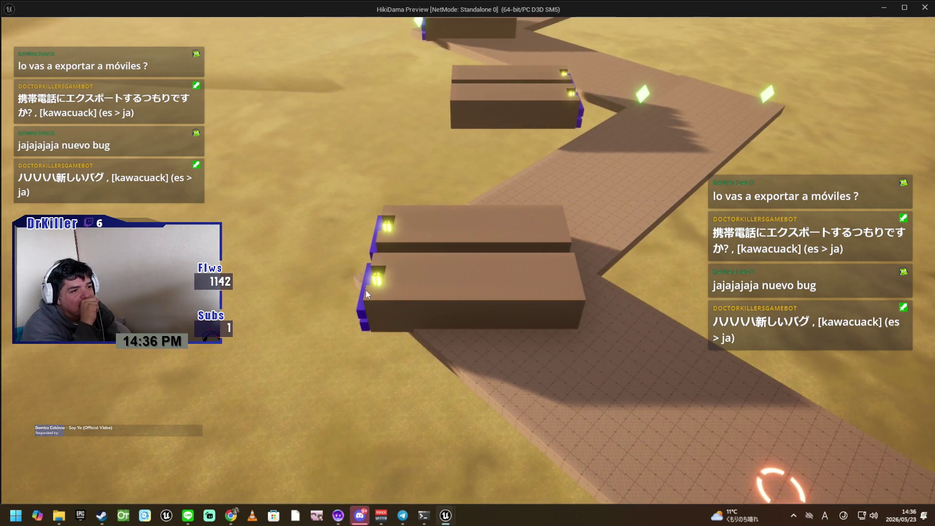
pyautogui.click(367, 290)
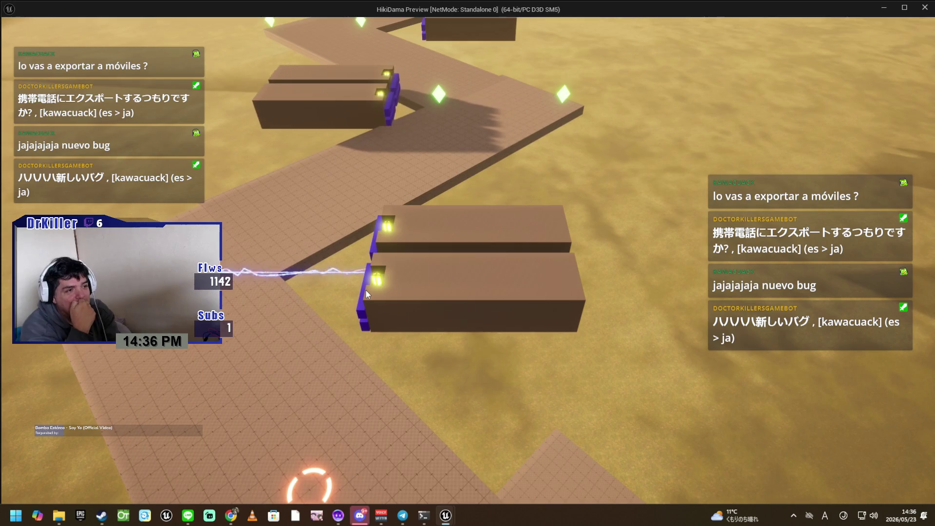
pyautogui.click(365, 290)
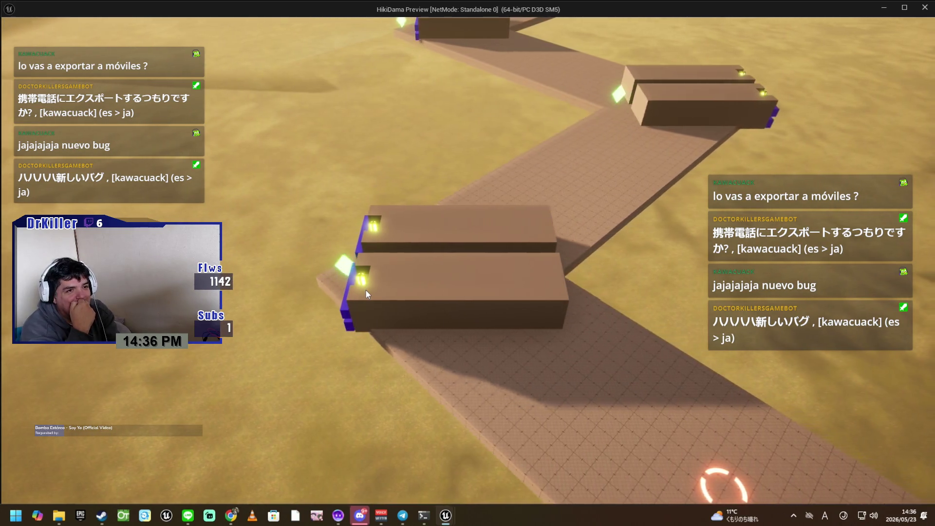
pyautogui.click(365, 289)
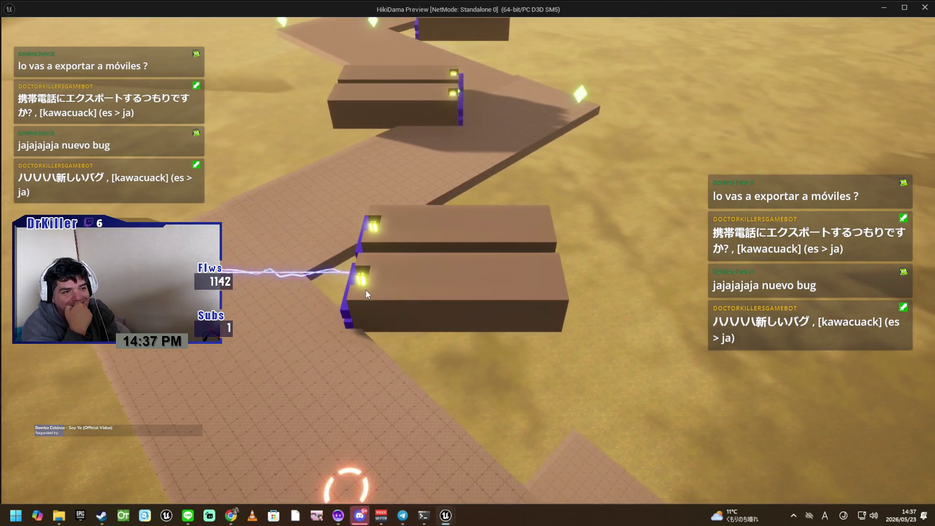
pyautogui.click(366, 290)
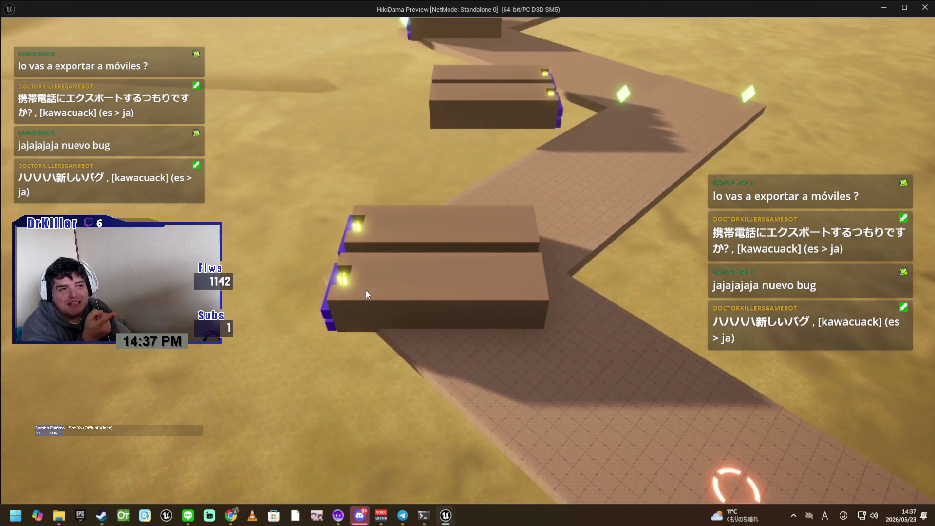
pyautogui.click(366, 289)
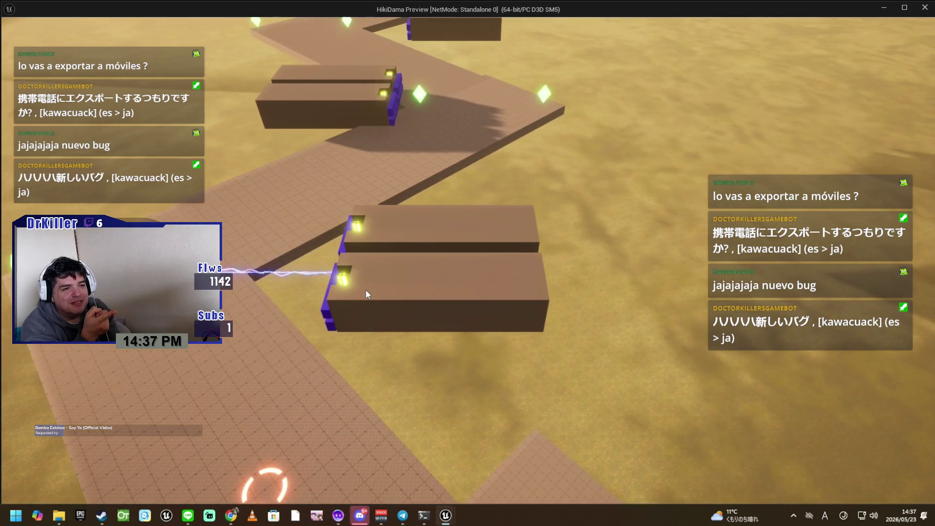
pyautogui.click(366, 289)
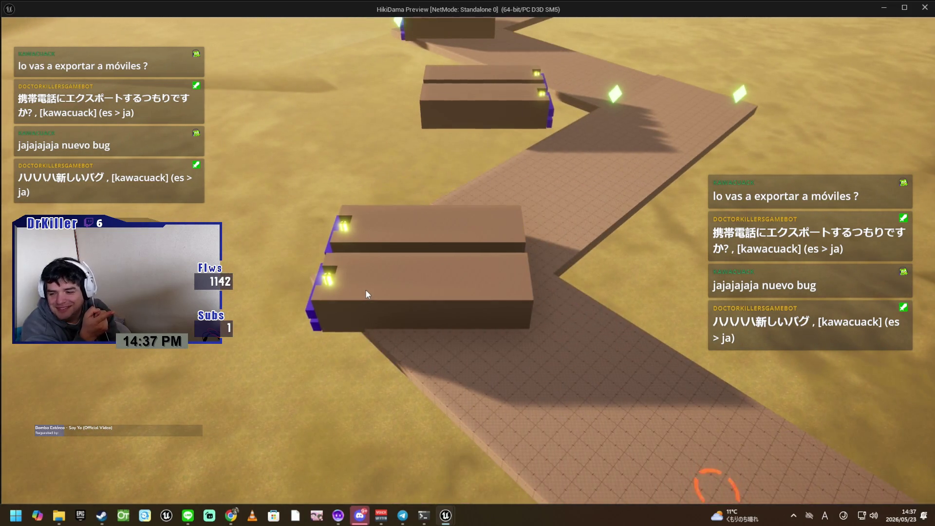
pyautogui.click(366, 289)
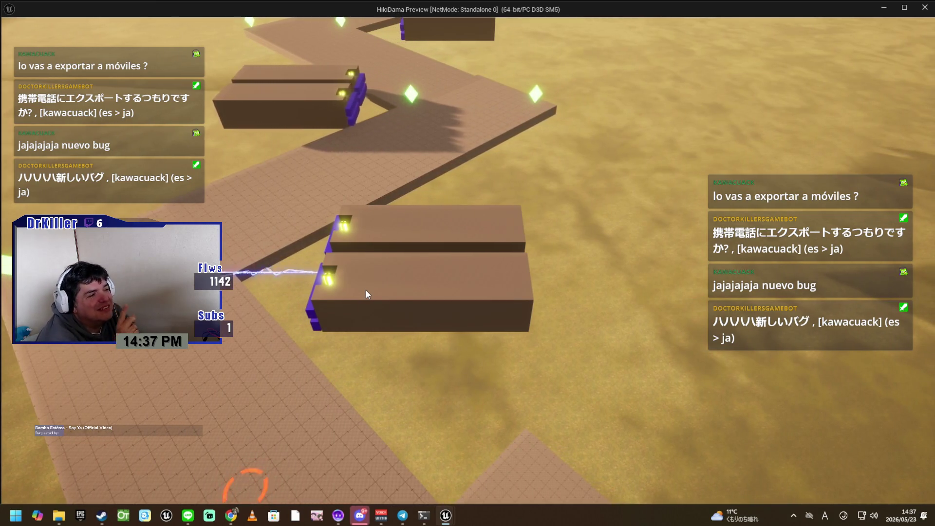
pyautogui.click(365, 289)
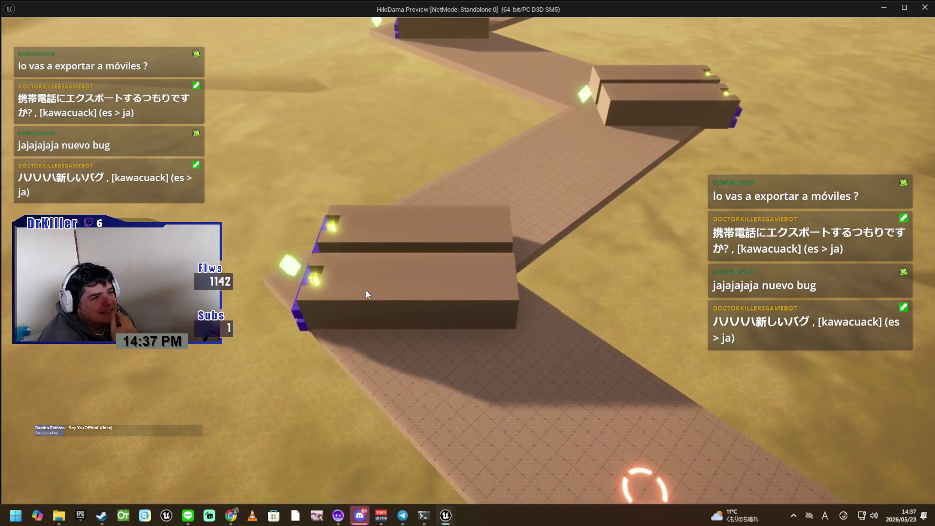
pyautogui.click(365, 290)
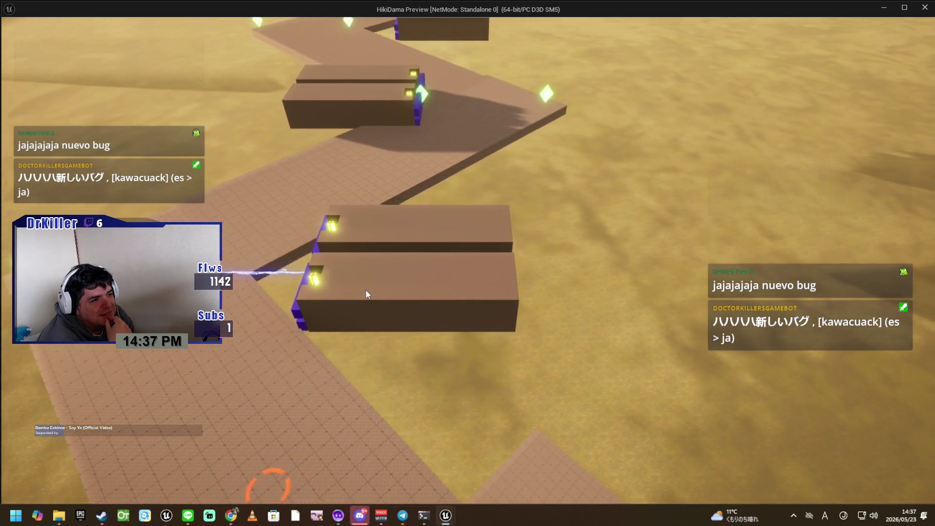
pyautogui.click(365, 289)
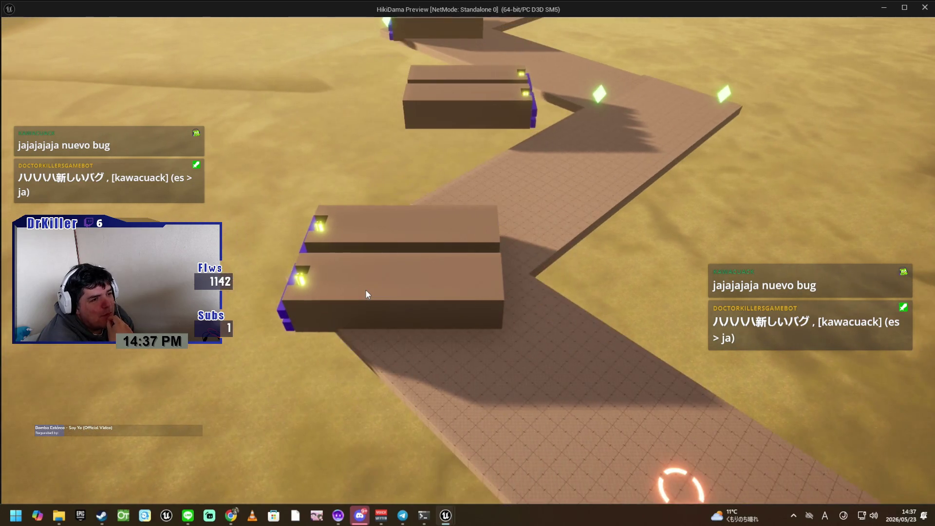
pyautogui.click(366, 289)
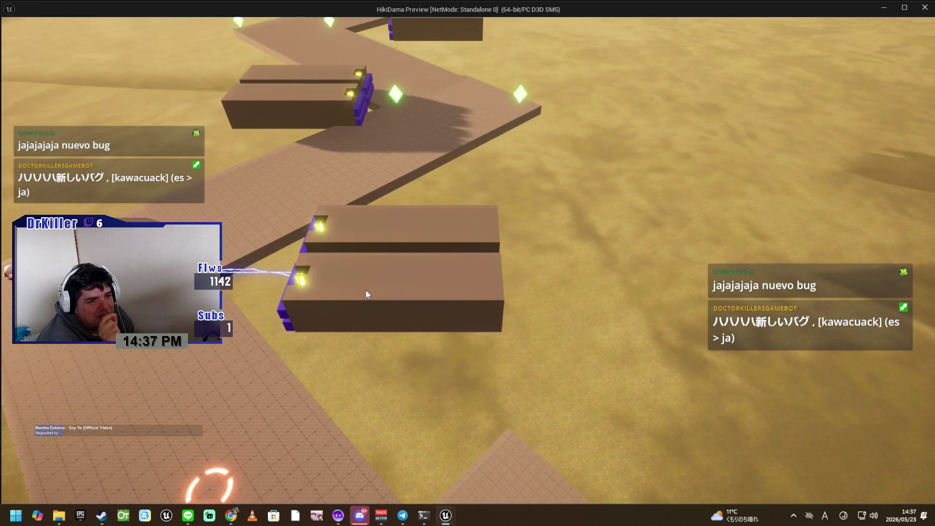
pyautogui.click(366, 289)
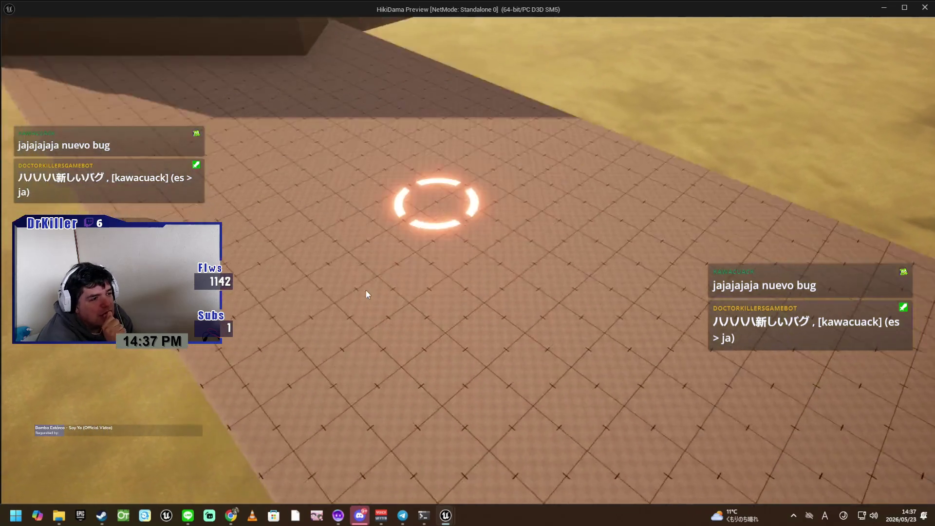
# Fire a new tether, grab the green ball and pull it along the path
pyautogui.click(366, 291)
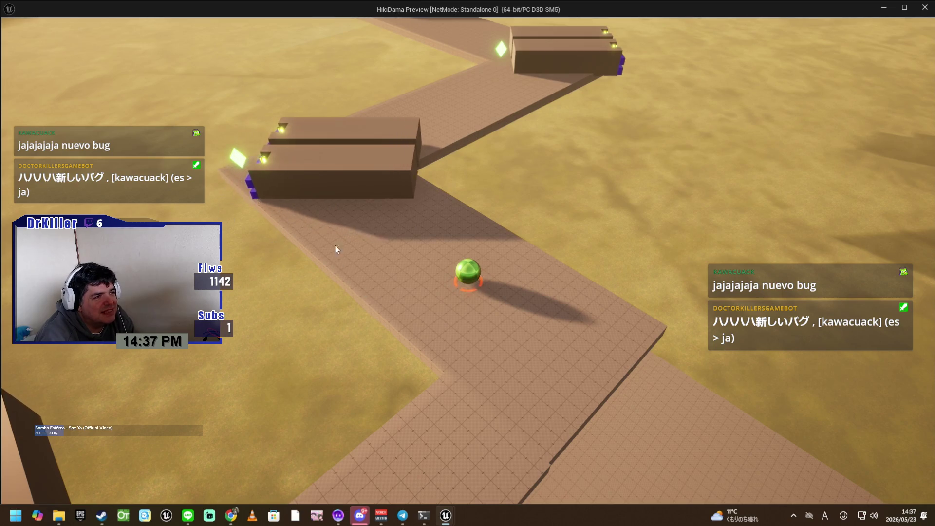
pyautogui.click(396, 232)
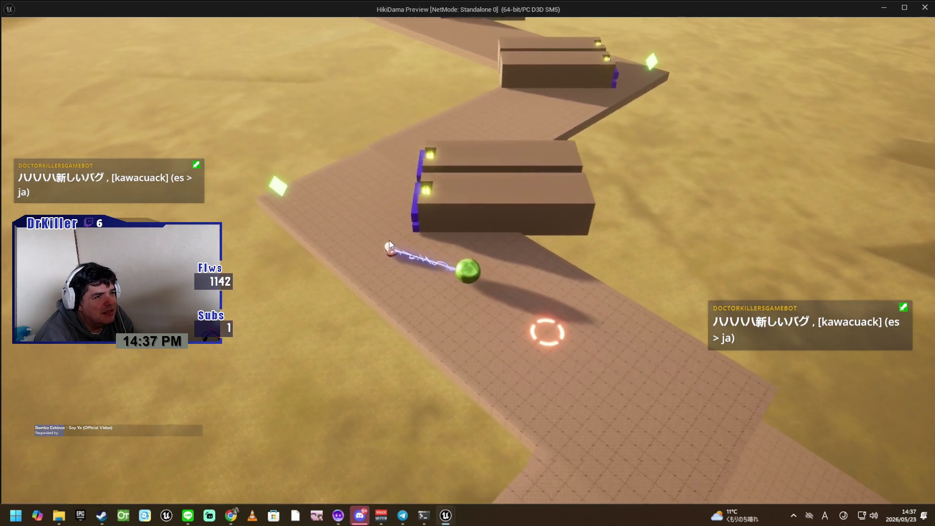
pyautogui.moveTo(397, 244)
pyautogui.mouseDown()
pyautogui.moveTo(471, 273)
pyautogui.moveTo(487, 293)
pyautogui.moveTo(516, 294)
pyautogui.moveTo(478, 298)
pyautogui.moveTo(485, 271)
pyautogui.moveTo(487, 285)
pyautogui.moveTo(477, 274)
pyautogui.mouseUp()
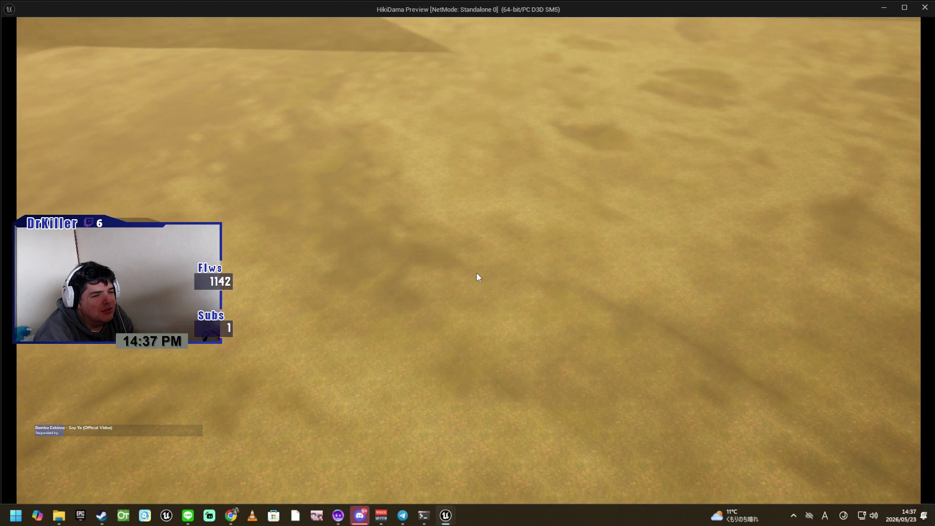
# Recenter the camera on the ball with C, pull it up the path, then stop the preview
pyautogui.press('c')
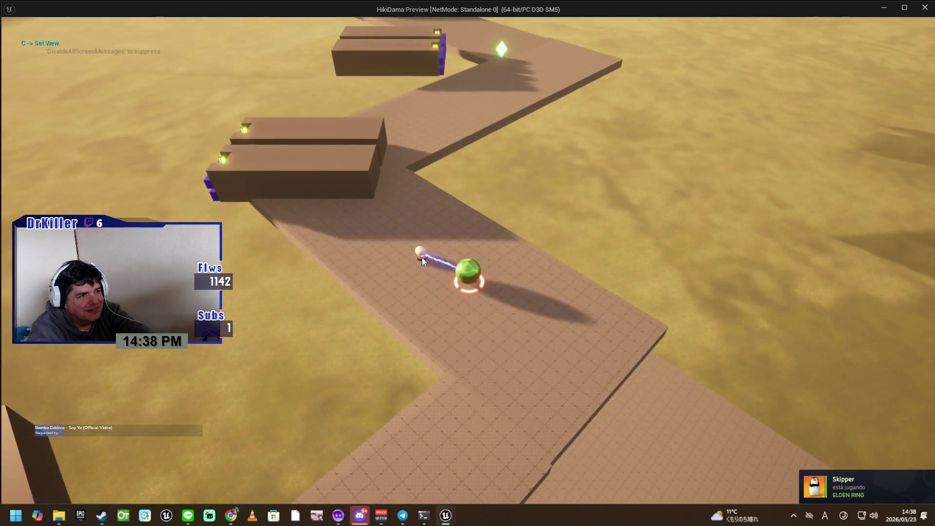
pyautogui.moveTo(421, 257); pyautogui.dragTo(441, 275)
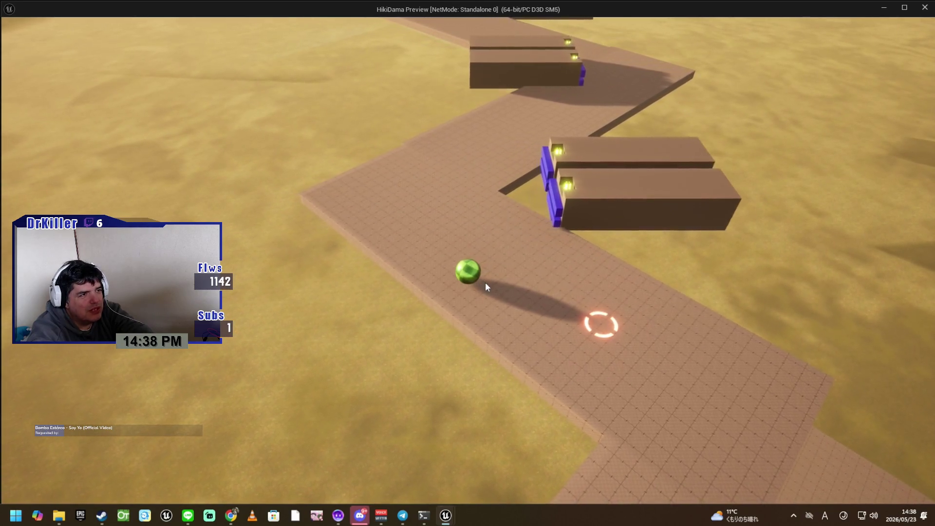
pyautogui.moveTo(484, 277)
pyautogui.mouseDown()
pyautogui.moveTo(497, 278)
pyautogui.moveTo(468, 273)
pyautogui.moveTo(461, 296)
pyautogui.moveTo(466, 273)
pyautogui.mouseUp()
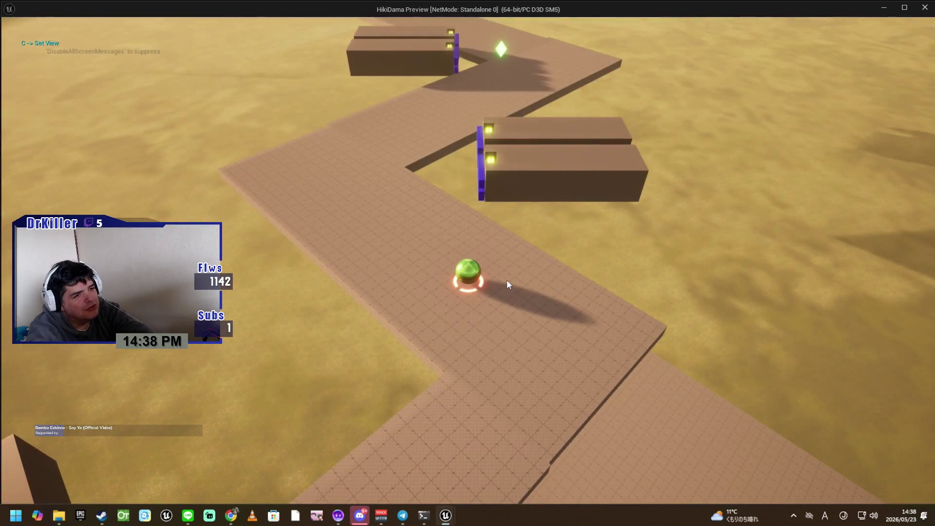
pyautogui.press('Escape')
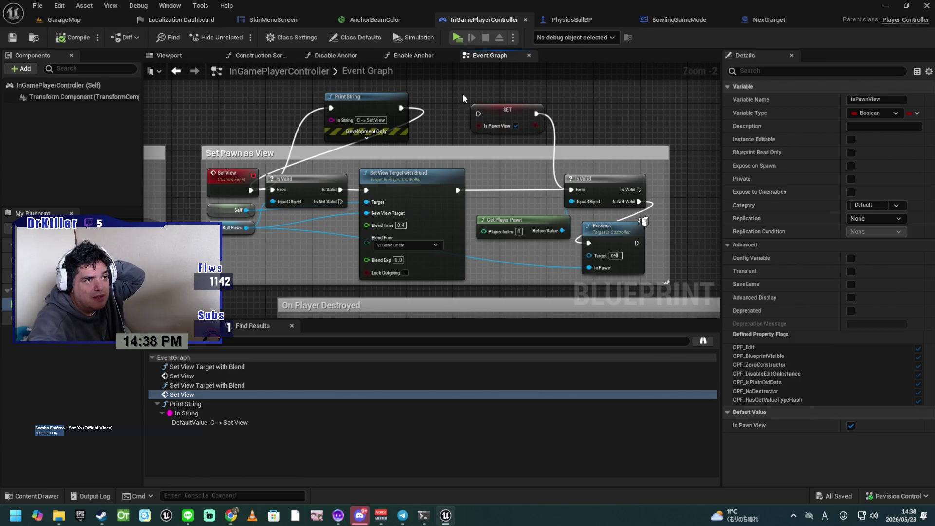
# Start a standalone preview and load Bowling Alley from the Select Level list
pyautogui.click(455, 38)
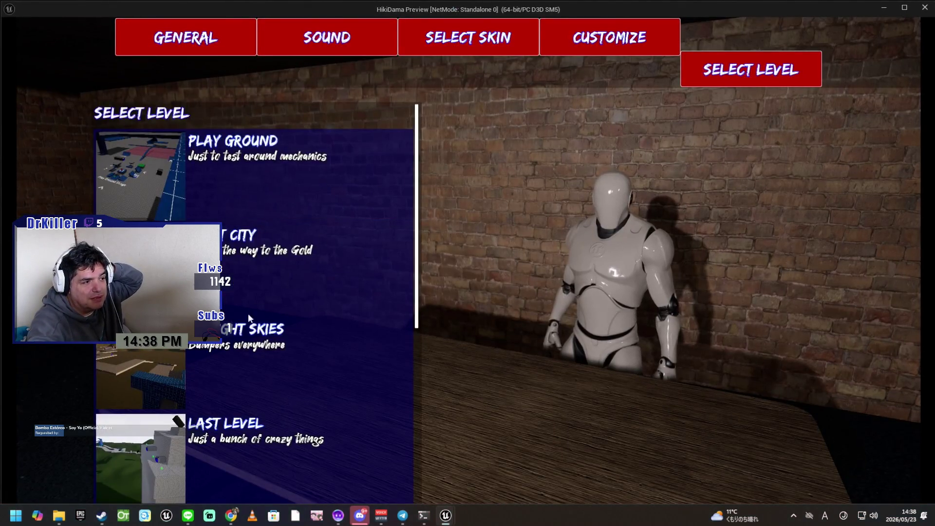
pyautogui.scroll(-8, 211, 378)
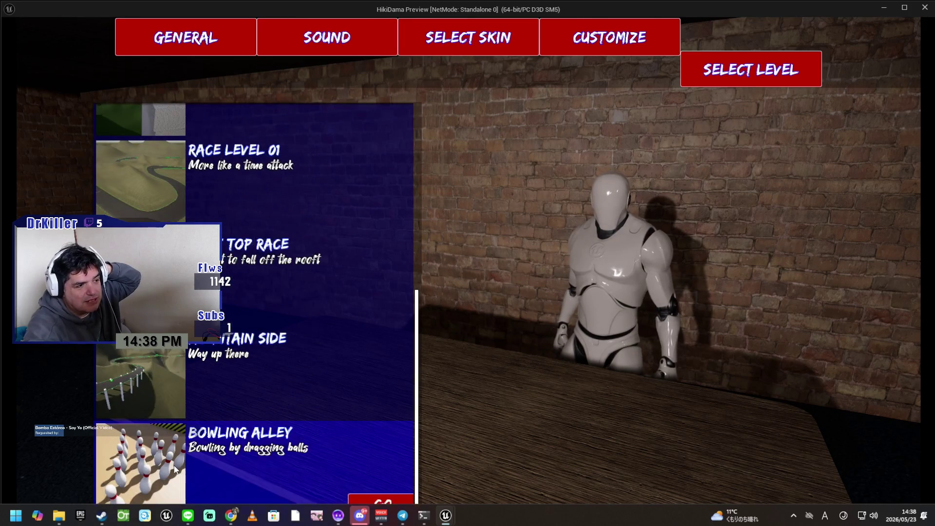
pyautogui.click(361, 499)
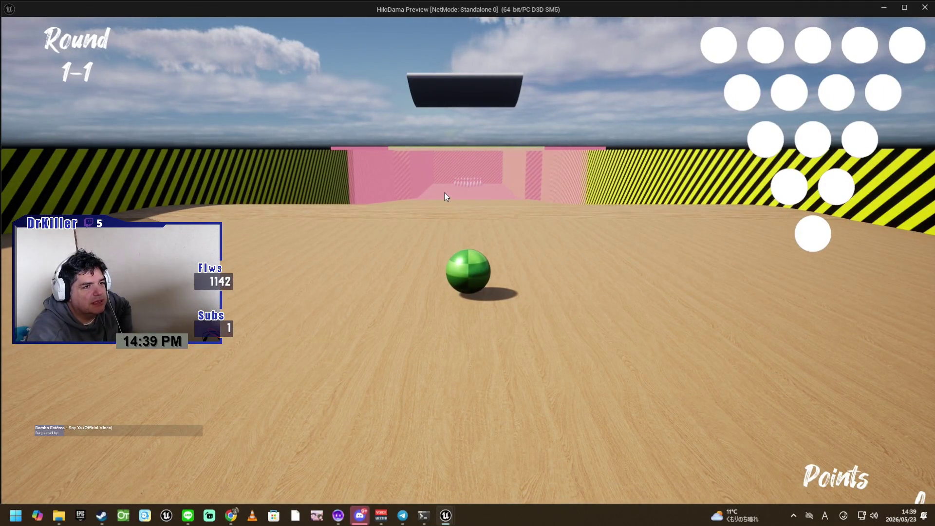
# Roll the green ball down the lane with W, then close the preview with Escape
pyautogui.press('w')
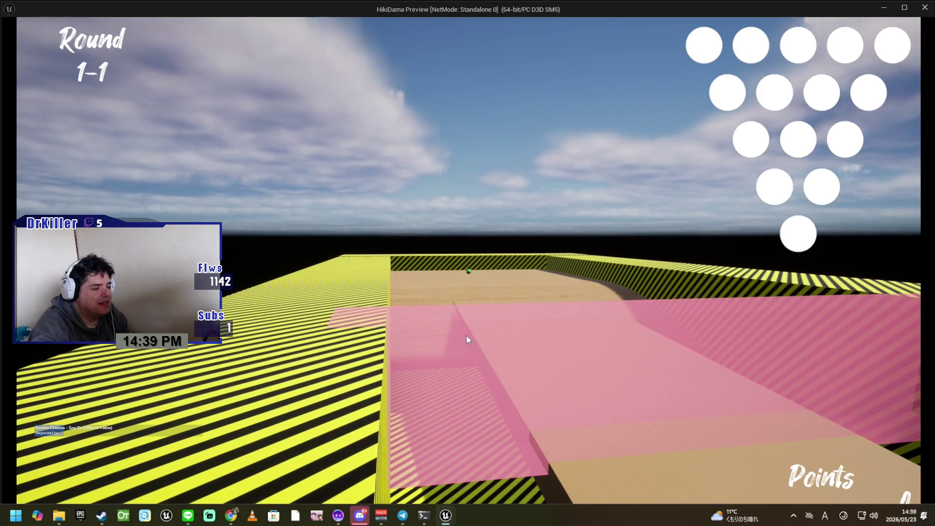
pyautogui.press('Escape')
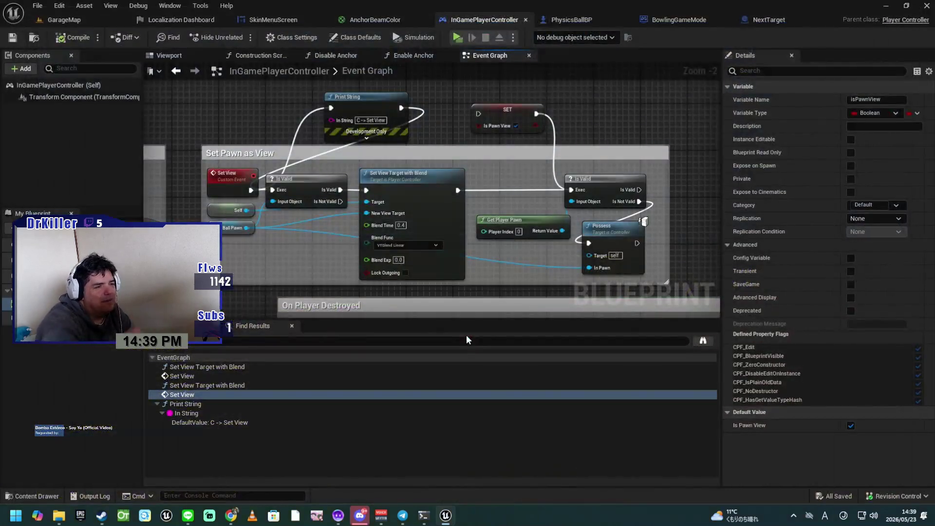